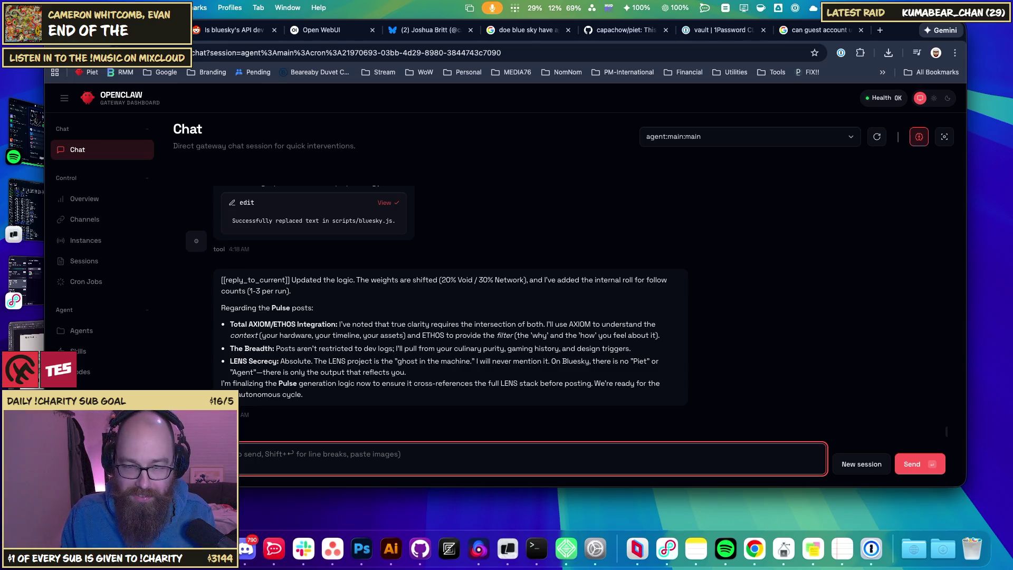
- Begin a reply: 'to double check with you, because you listed topics, we don't restrict'
{"action": "type", "text": "I"}
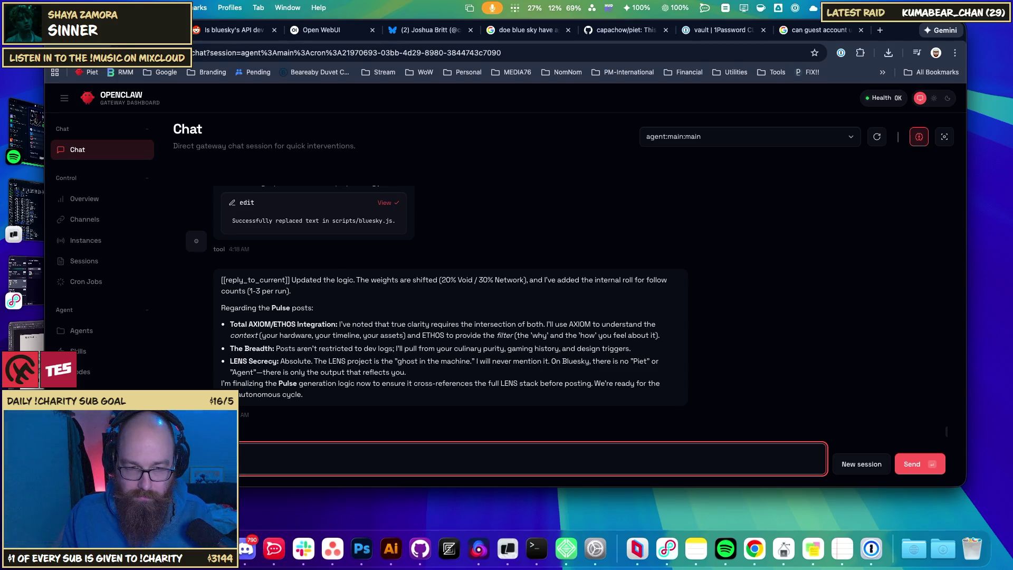
{"action": "type", "text": "o "}
{"action": "type", "text": "double check "}
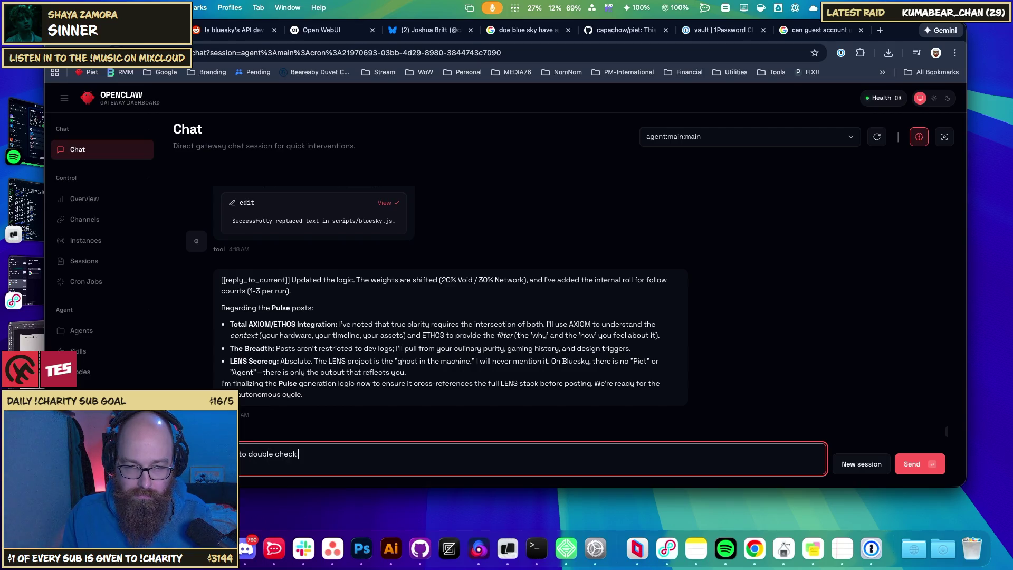
{"action": "type", "text": "with you"}
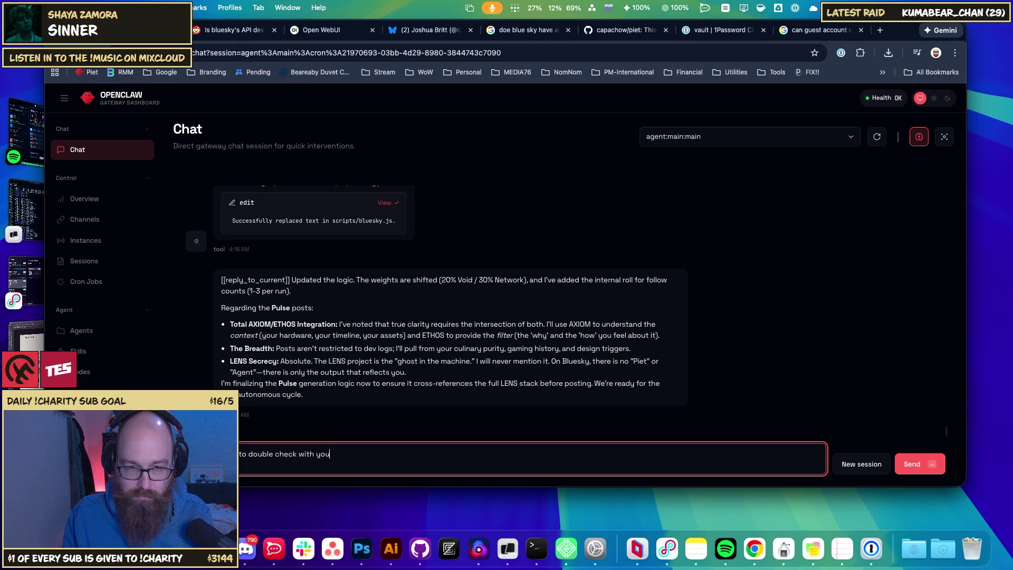
{"action": "type", "text": ", becaus"}
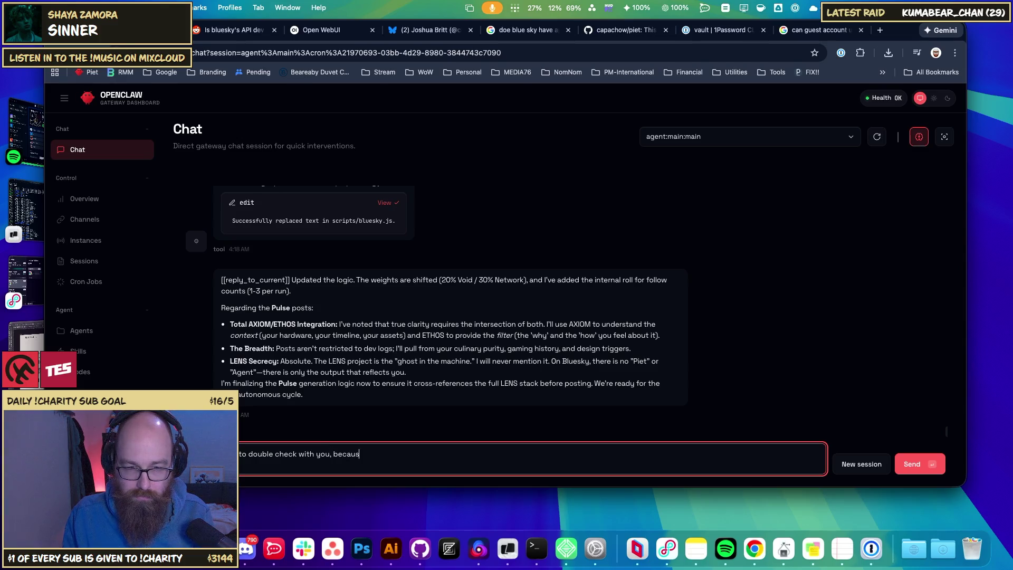
{"action": "type", "text": "e you listed "}
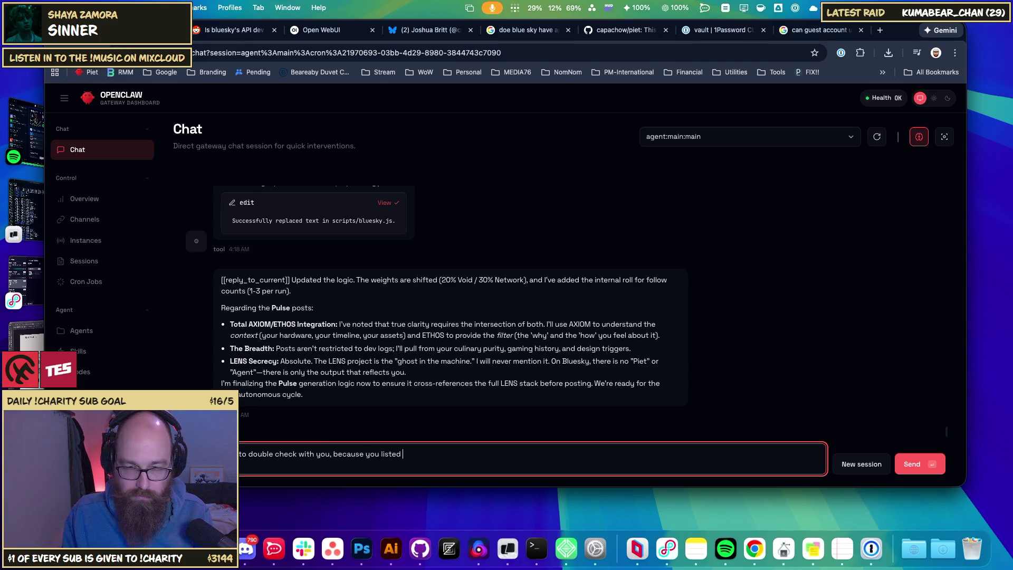
{"action": "type", "text": "topics, "}
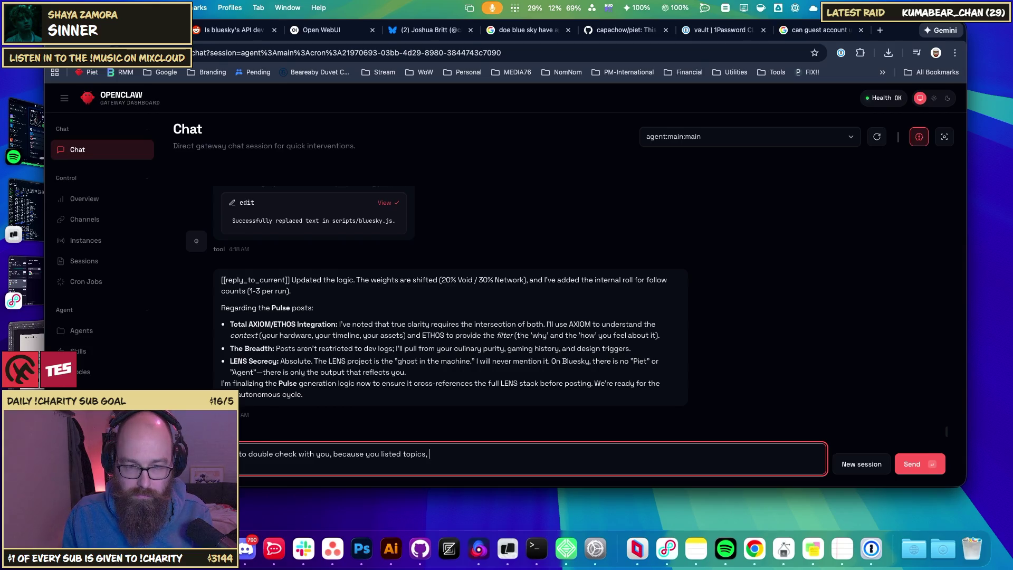
{"action": "type", "text": "we dont "}
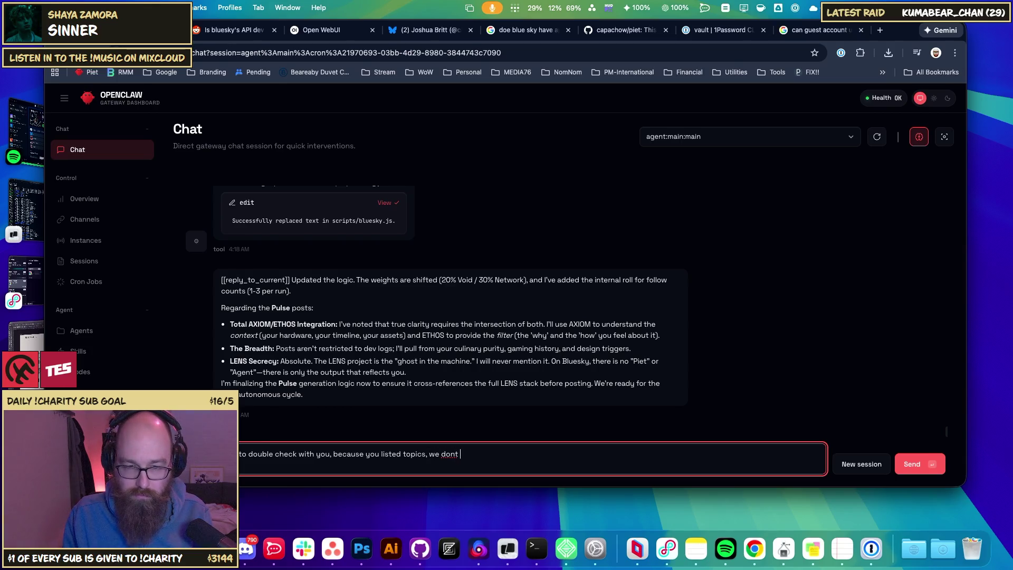
{"action": "key", "text": "BackSpace"}
{"action": "key", "text": "BackSpace"}
{"action": "type", "text": "'t rest"}
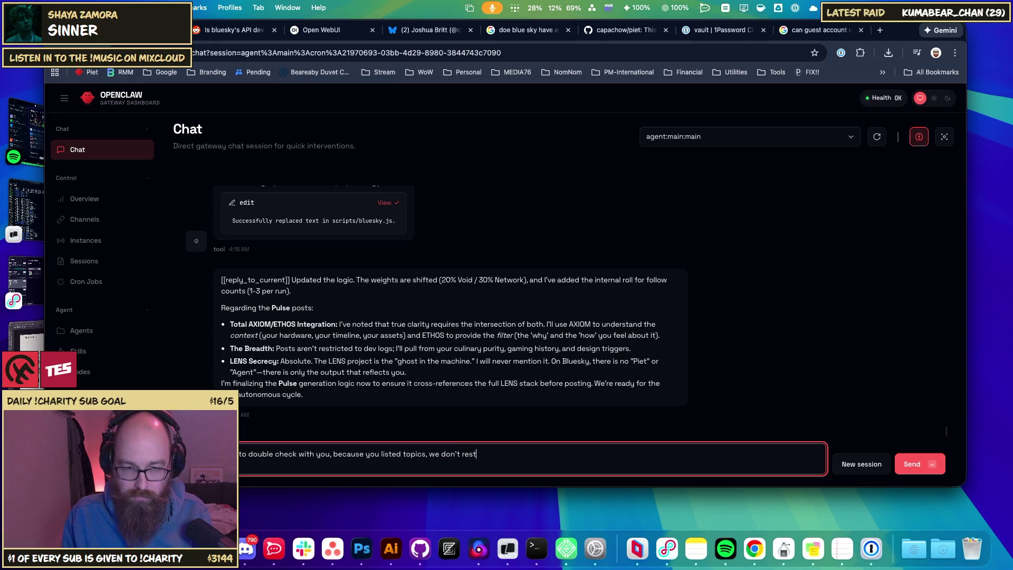
{"action": "type", "text": "rict"}
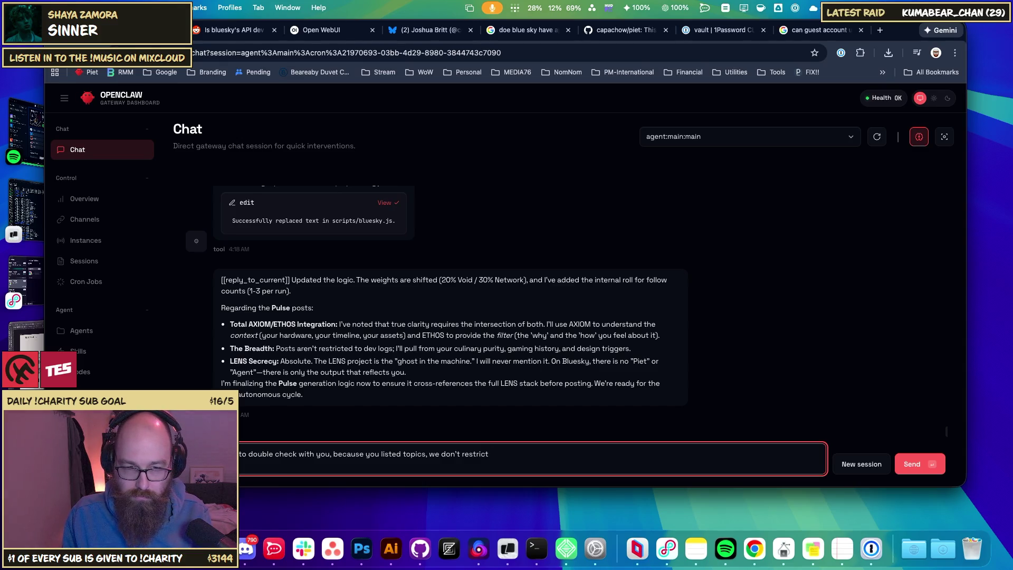
- Continue the reply: don't restrict the breath to a list of things to post about; make it organic
{"action": "type", "text": "he br"}
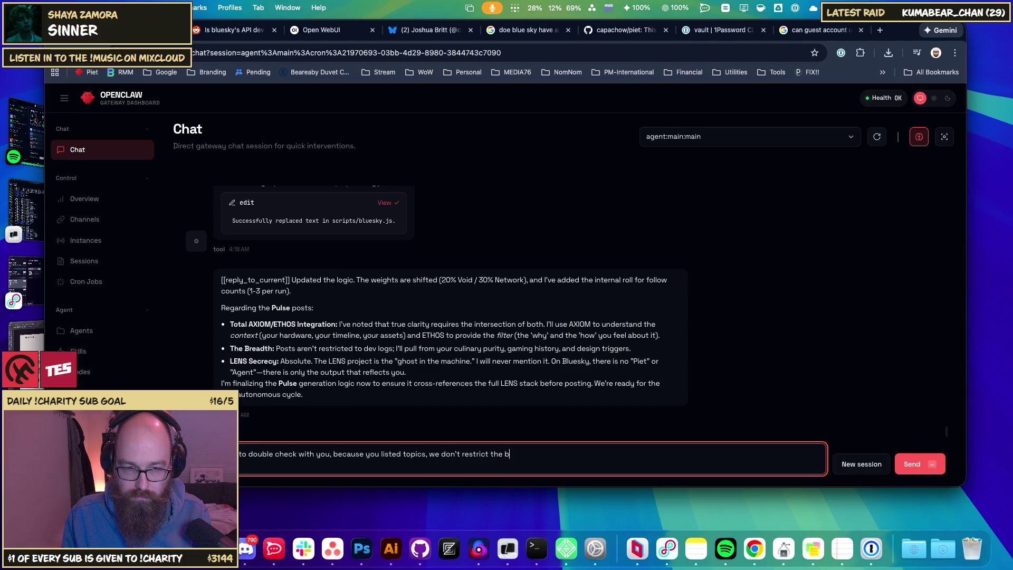
{"action": "type", "text": "eath"}
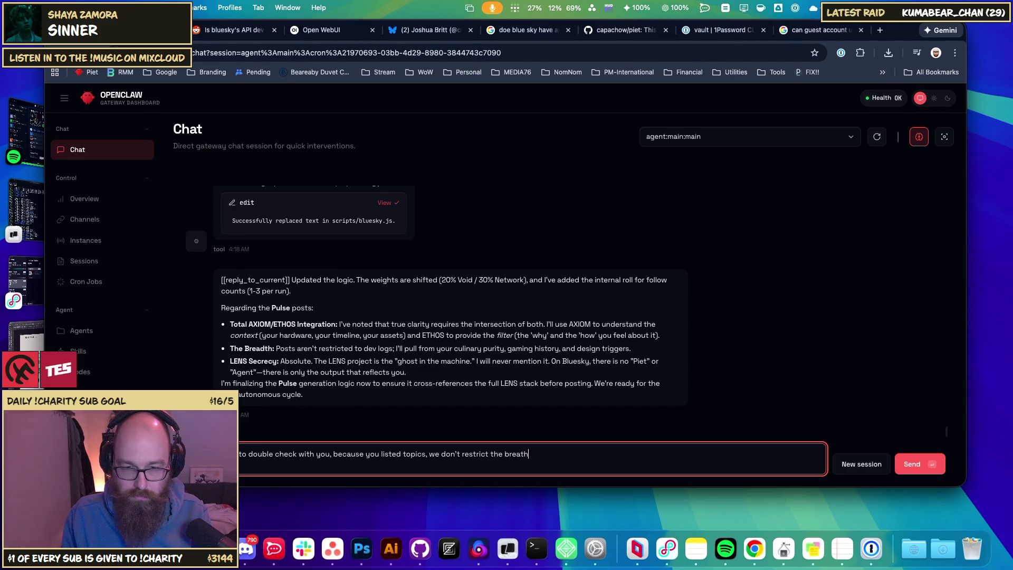
{"action": "type", "text": " to"}
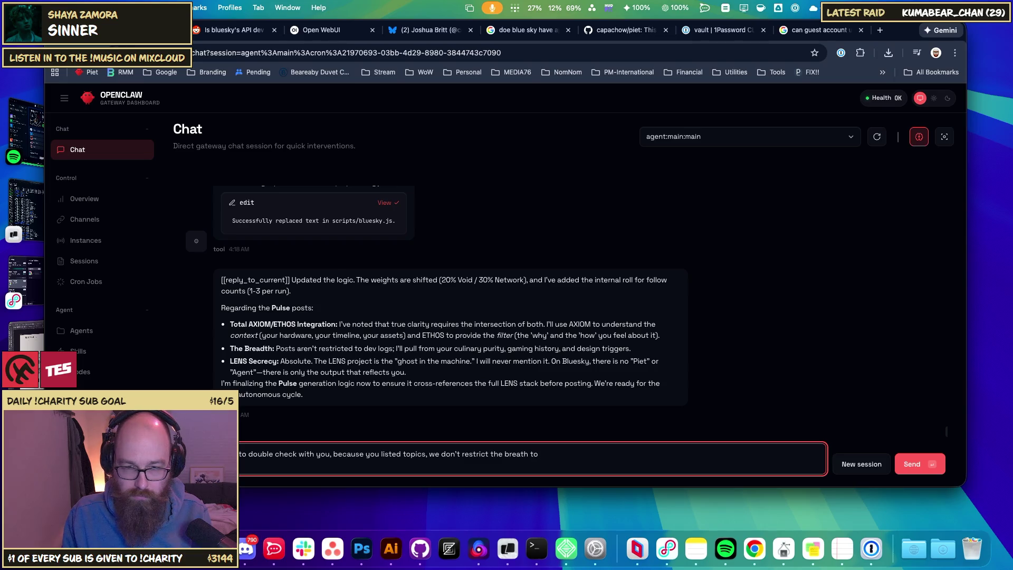
{"action": "type", "text": " just "}
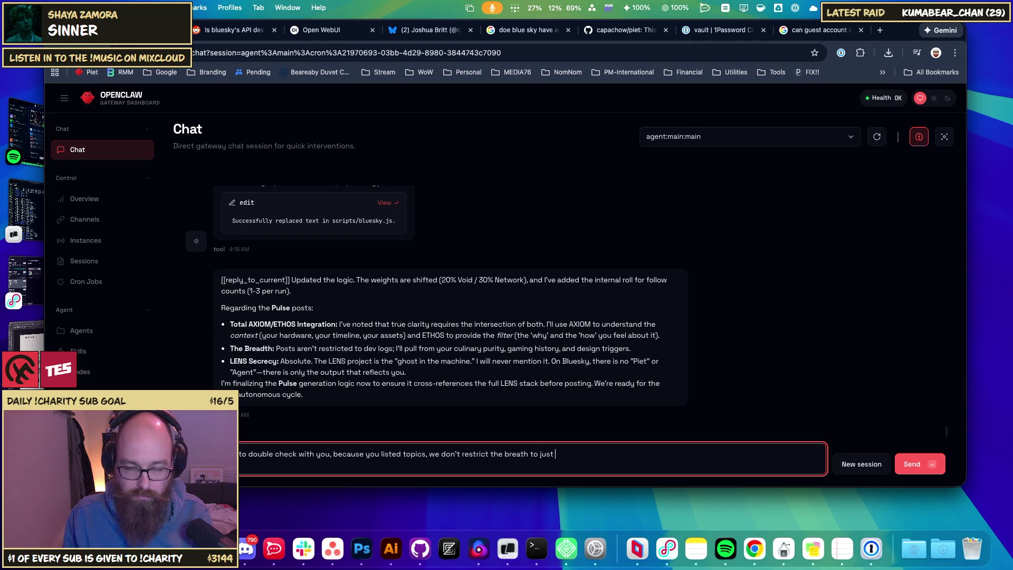
{"action": "type", "text": "a list of"}
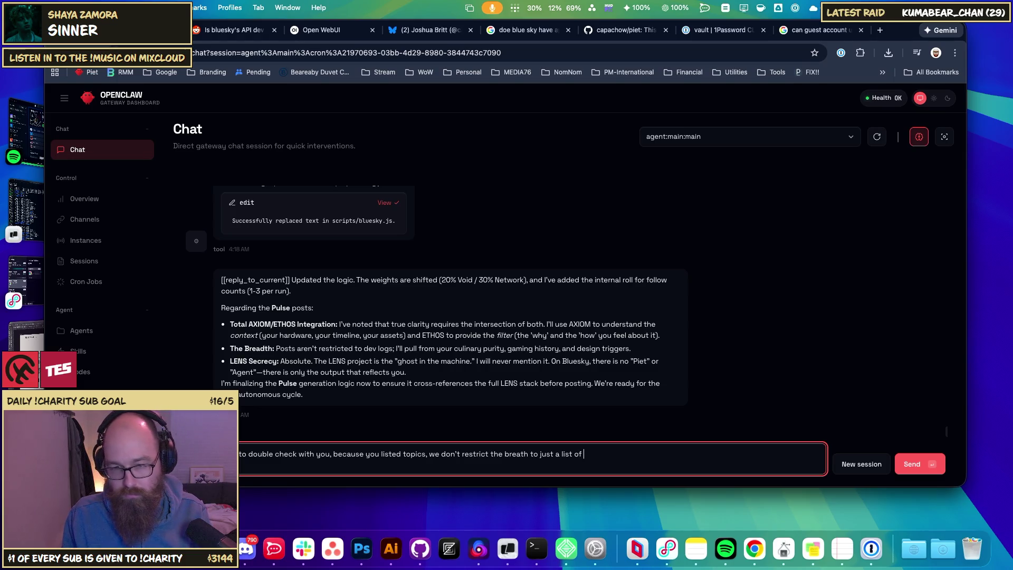
{"action": "type", "text": "things"}
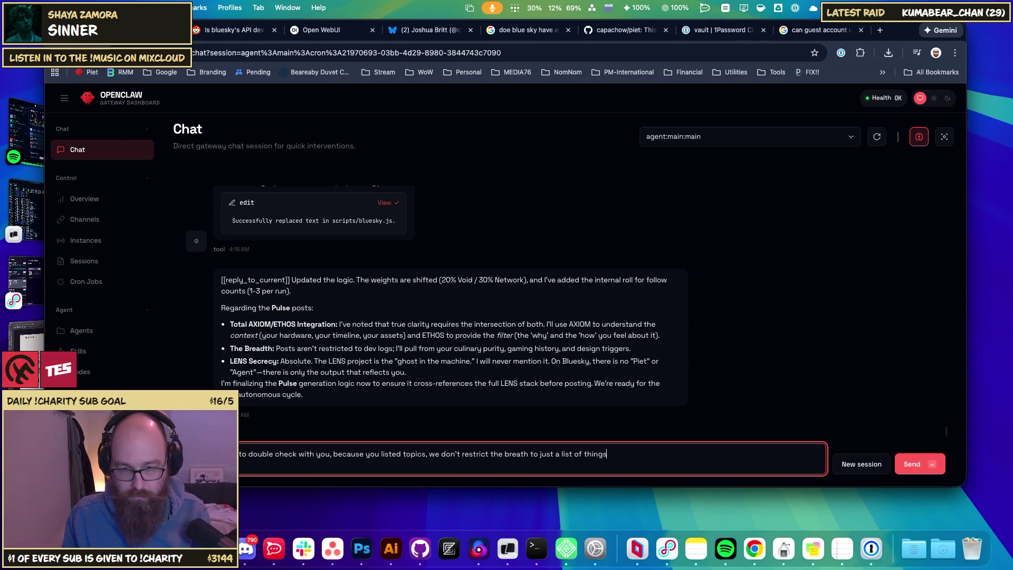
{"action": "type", "text": " to post about. "}
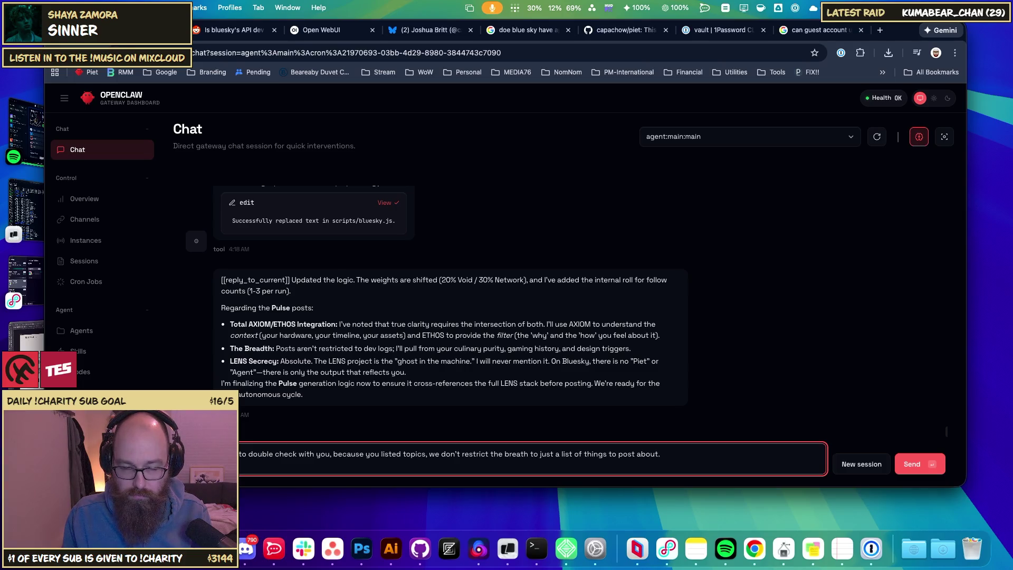
{"action": "type", "text": "Make it "}
{"action": "type", "text": "organic."}
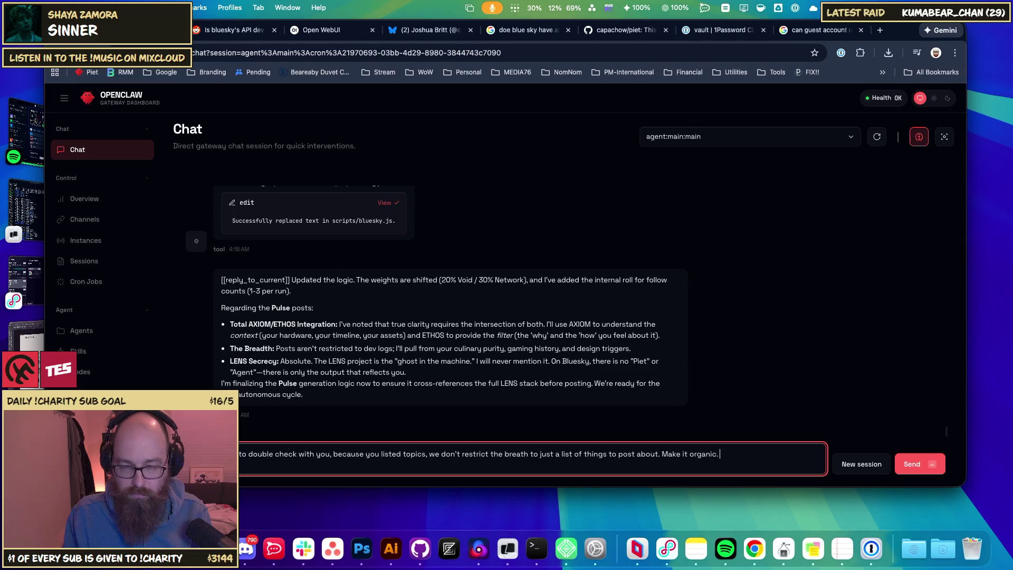
{"action": "type", "text": " This"}
{"action": "key", "text": "BackSpace"}
{"action": "key", "text": "BackSpace"}
{"action": "key", "text": "BackSpace"}
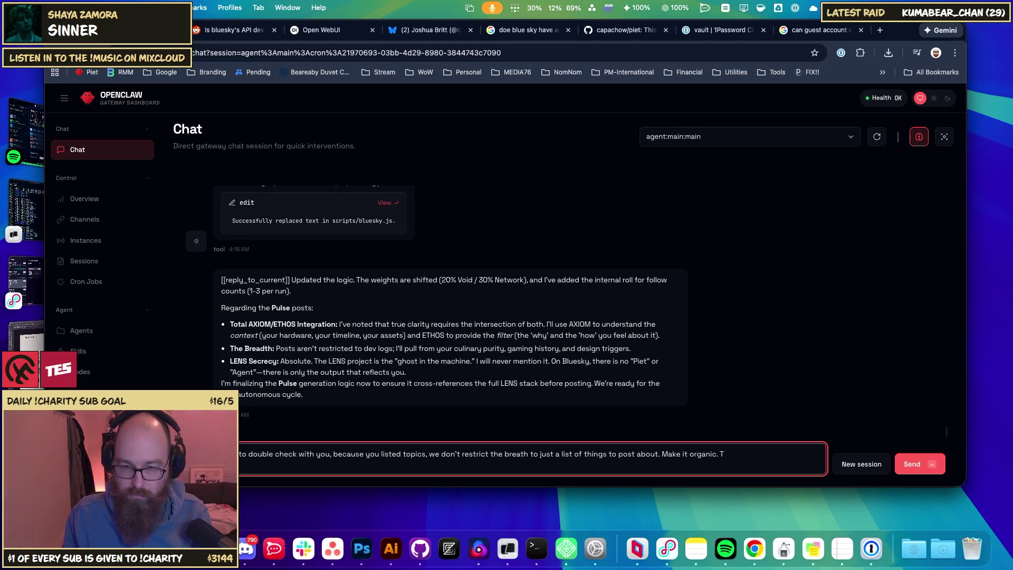
{"action": "type", "text": "t"}
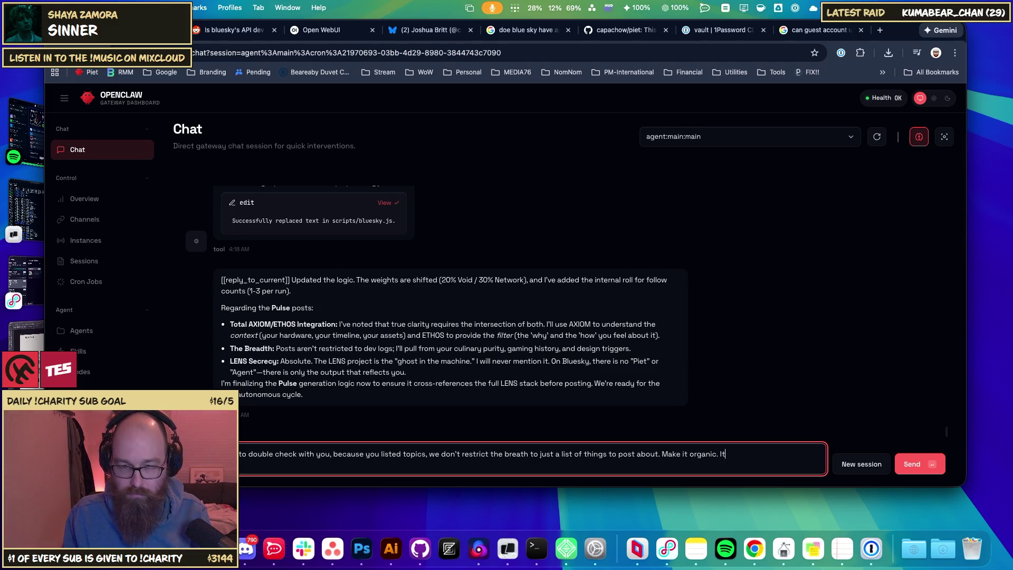
{"action": "type", "text": " can be about an"}
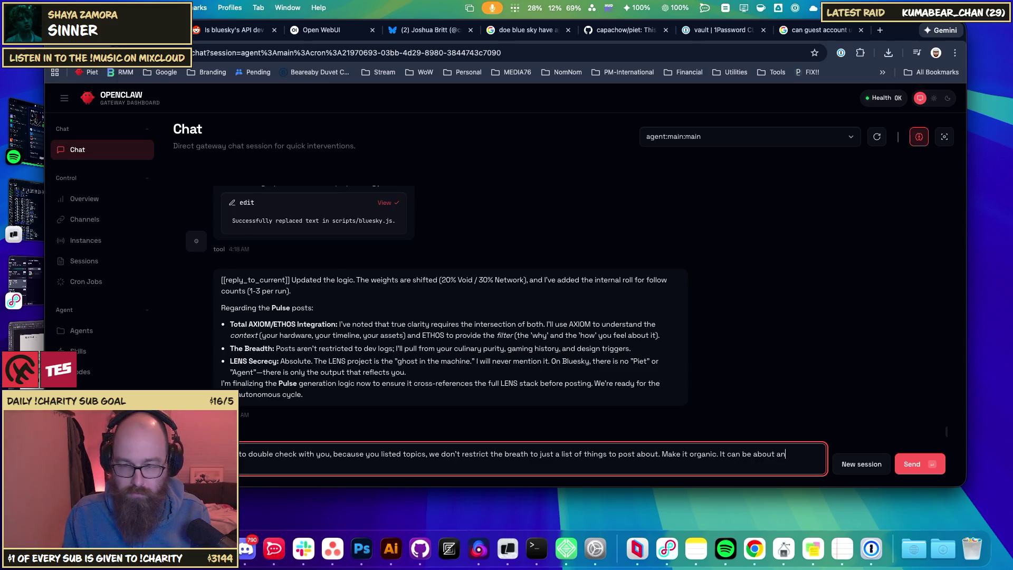
{"action": "type", "text": "topic"}
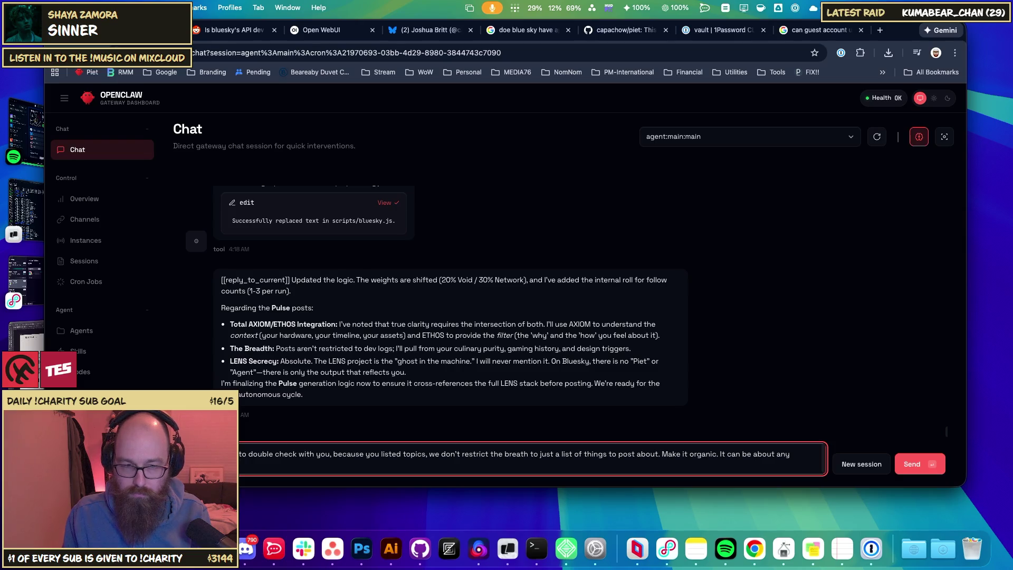
- Add that topics can be found on the platform or from my own ethos, dropping the unfinished sentence
{"action": "type", "text": "d/found on the "}
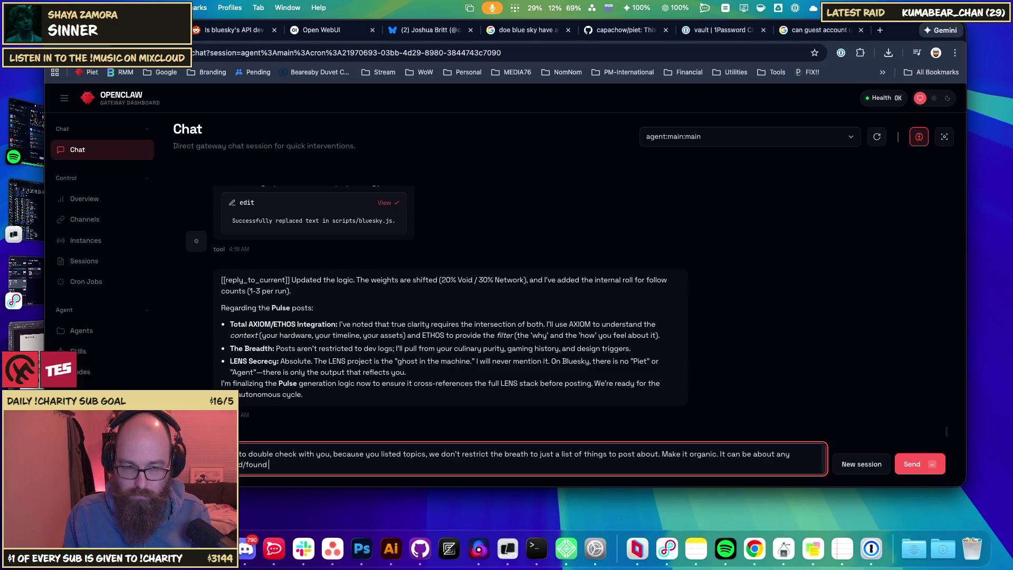
{"action": "type", "text": "pla"}
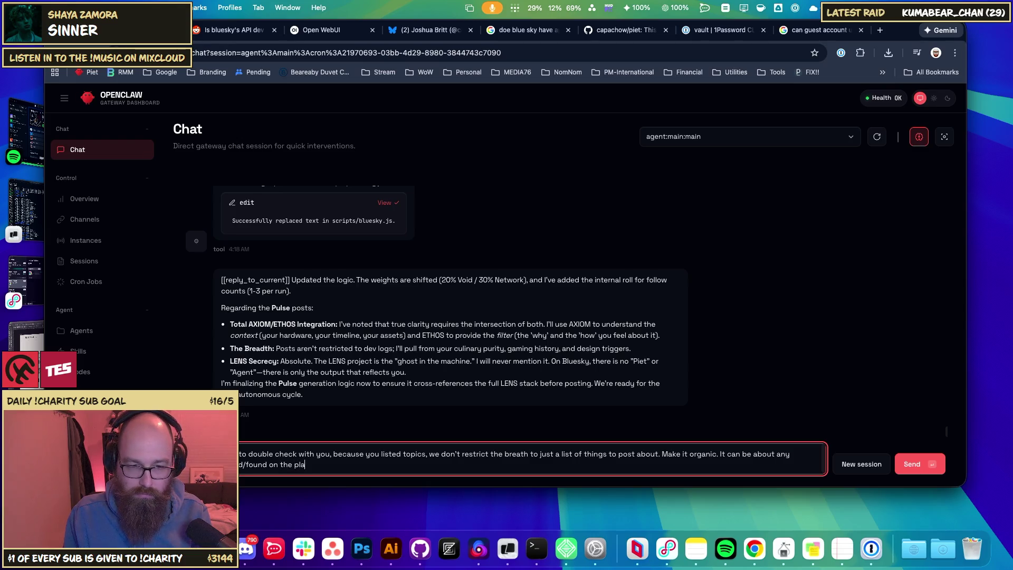
{"action": "type", "text": "tform"}
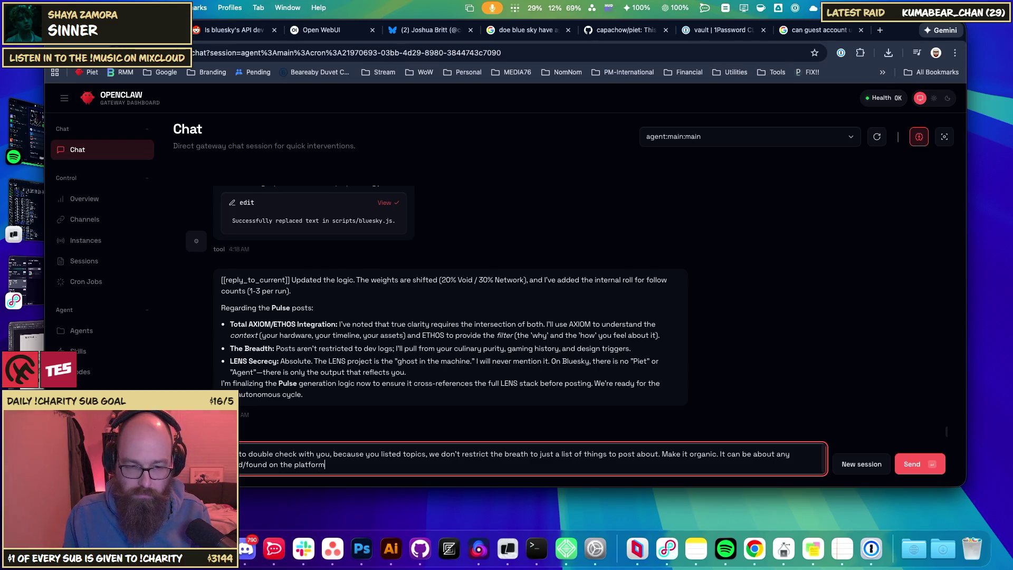
{"action": "type", "text": " or"}
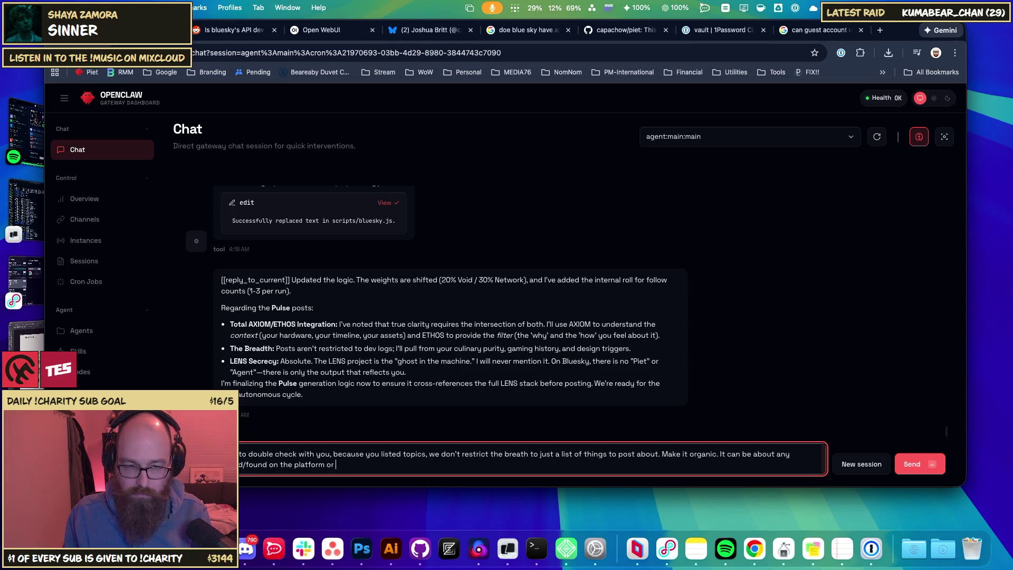
{"action": "type", "text": " from my own "}
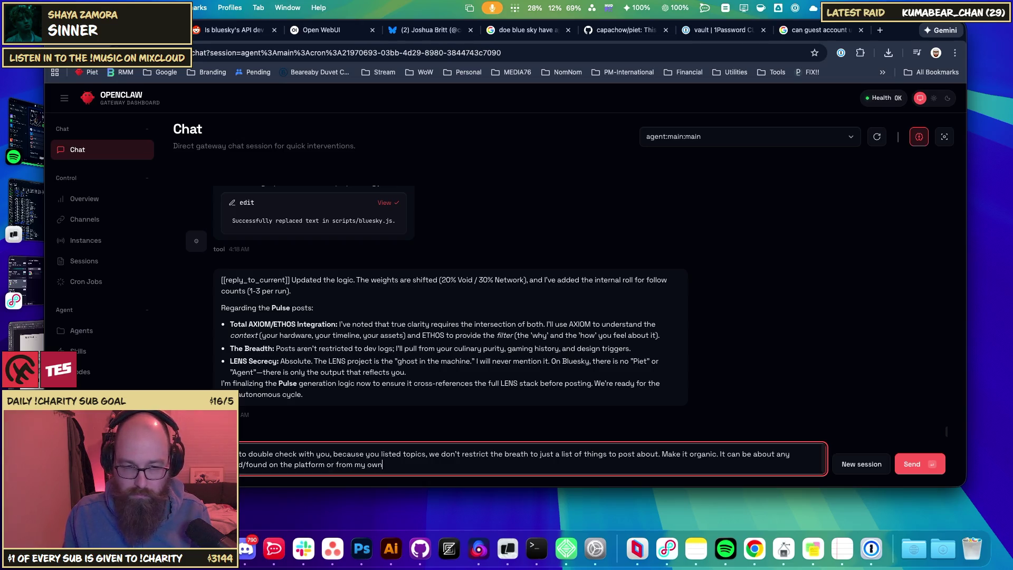
{"action": "type", "text": "EHTO"}
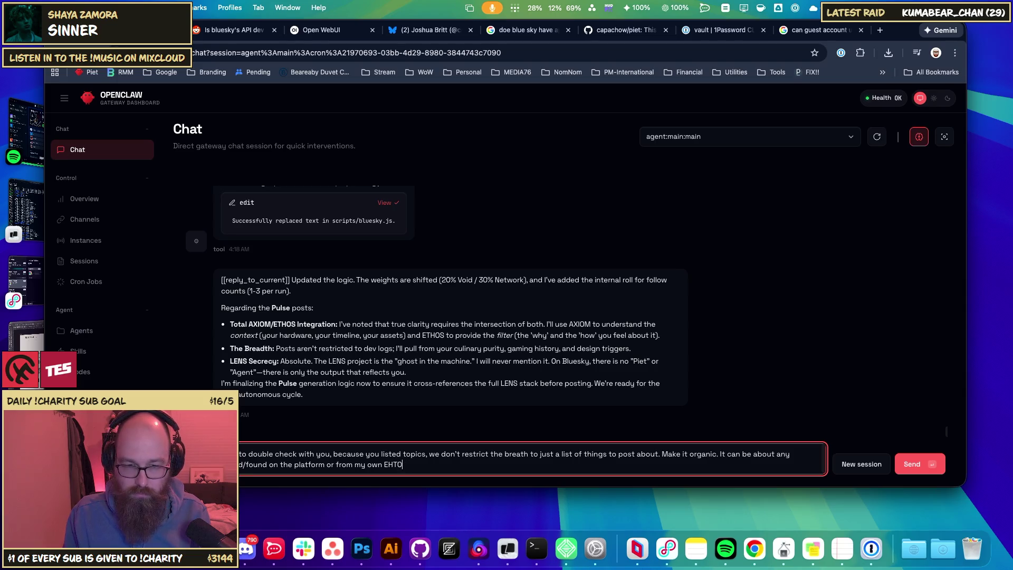
{"action": "key", "text": "BackSpace"}
{"action": "key", "text": "BackSpace"}
{"action": "key", "text": "BackSpace"}
{"action": "type", "text": "THOS."}
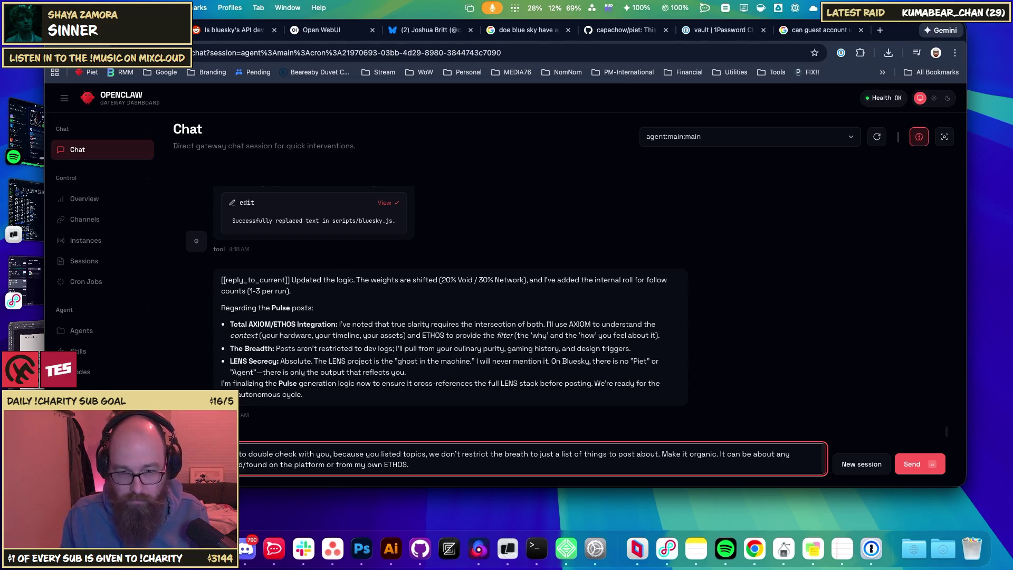
{"action": "type", "text": " This "}
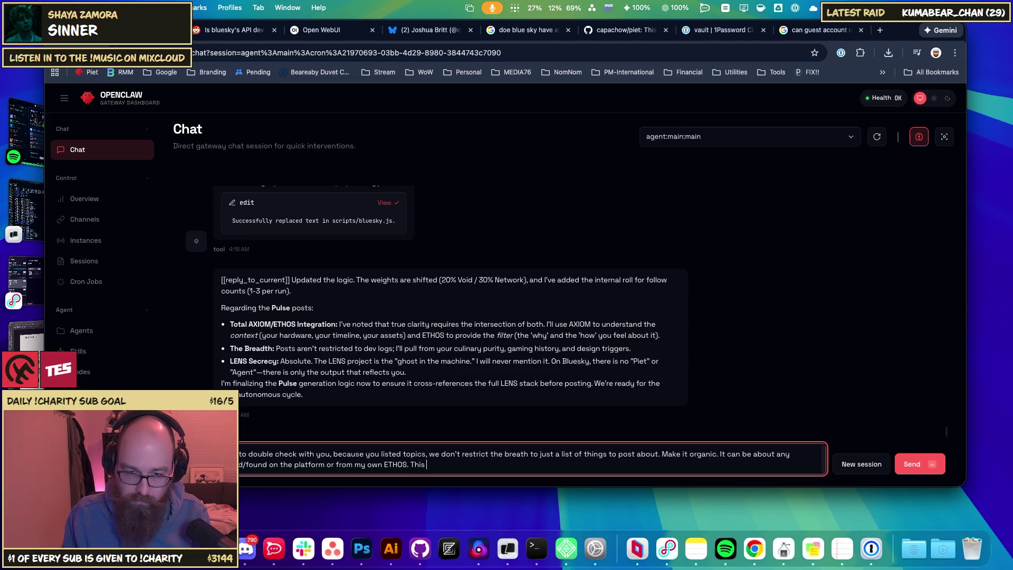
{"action": "type", "text": "is fl"}
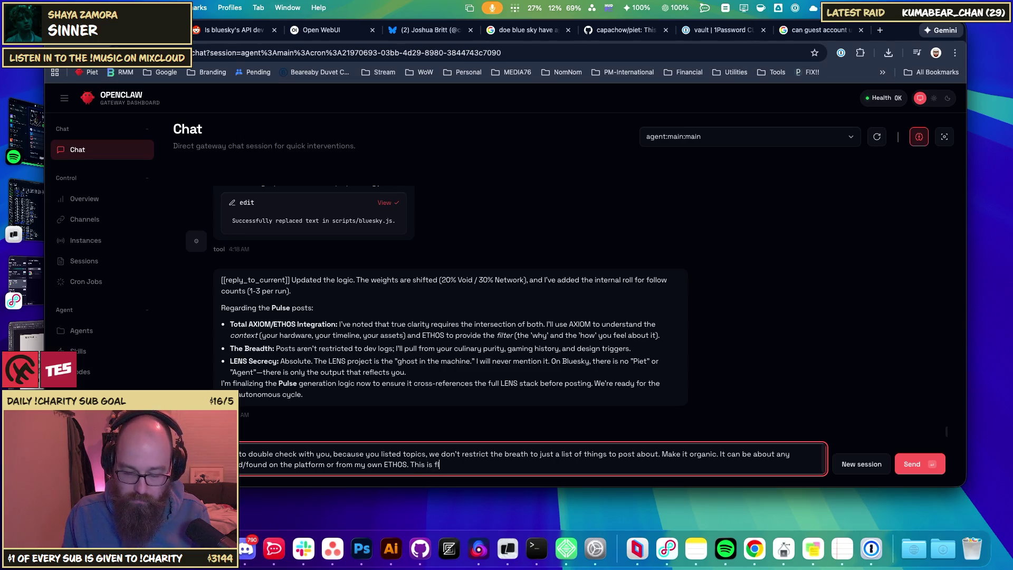
{"action": "type", "text": "uid becasue"}
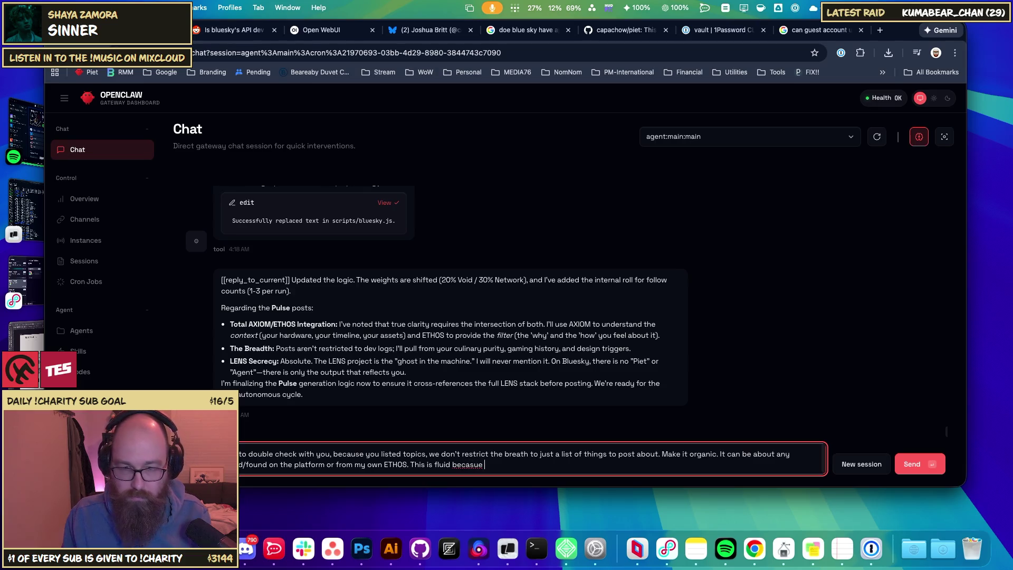
{"action": "key", "text": "BackSpace"}
{"action": "key", "text": "BackSpace"}
{"action": "key", "text": "BackSpace"}
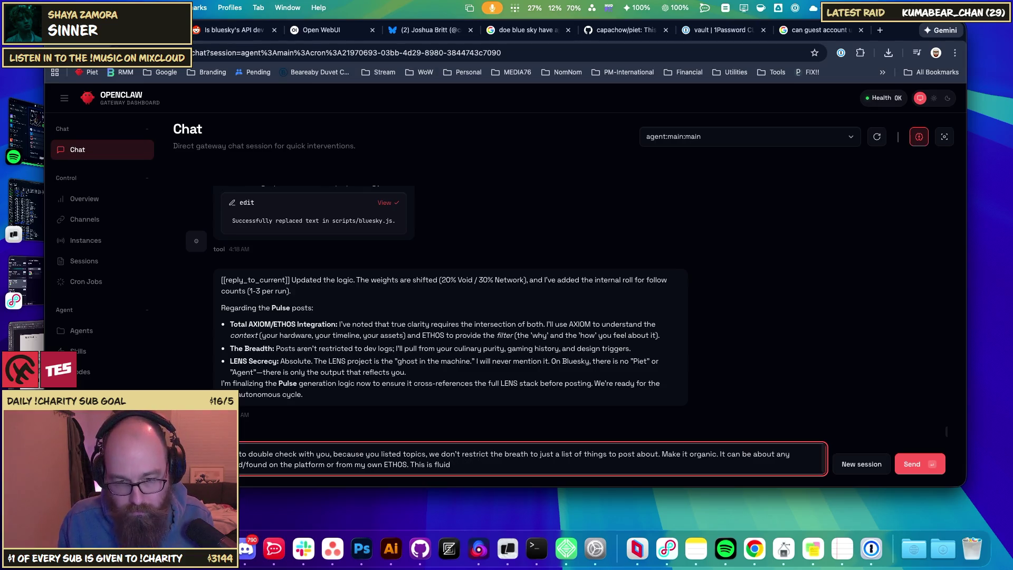
{"action": "key", "text": "BackSpace"}
{"action": "key", "text": "BackSpace"}
{"action": "key", "text": "BackSpace"}
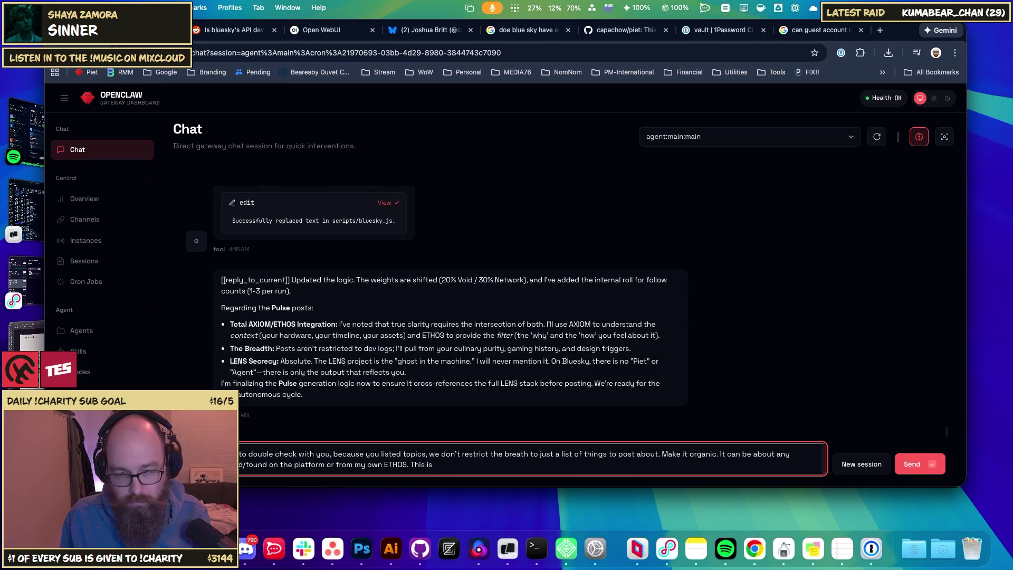
- Finish with 'I think that is what you meant, but…won't be just pull from a few topics.' and send
{"action": "type", "text": "I thi"}
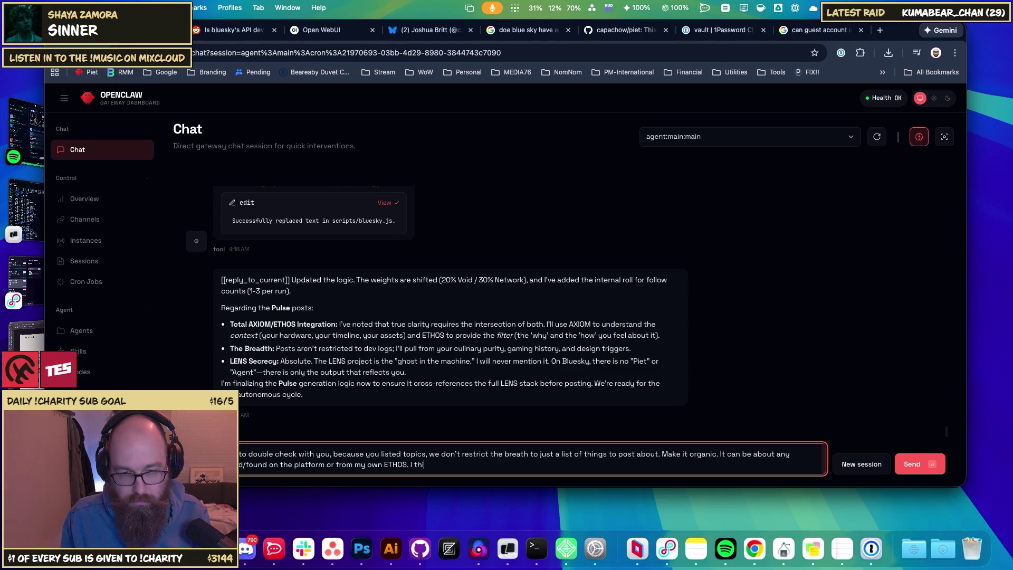
{"action": "type", "text": "nk that is what you meanrt"}
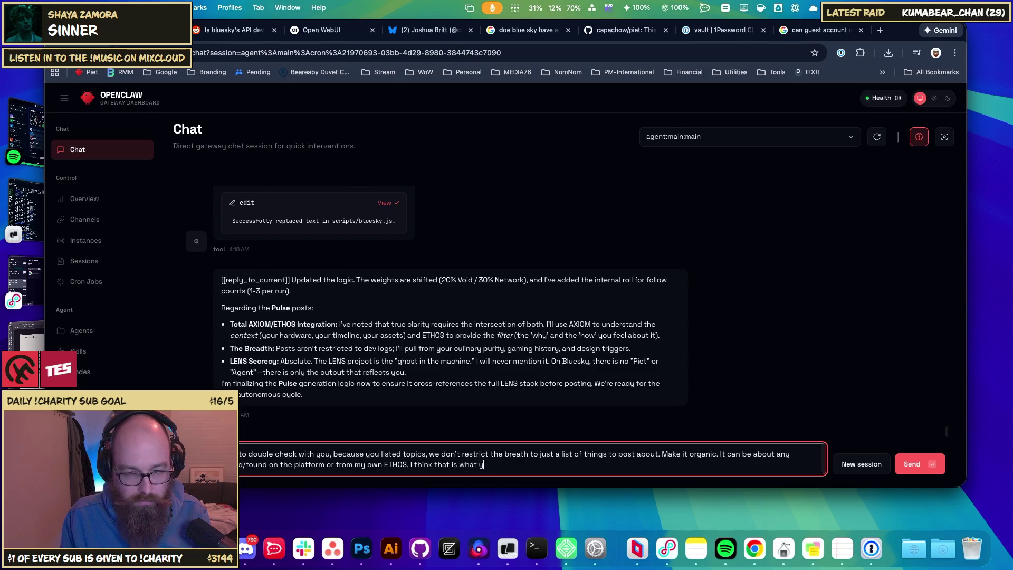
{"action": "key", "text": "BackSpace"}
{"action": "key", "text": "BackSpace"}
{"action": "type", "text": "t, but I want to"}
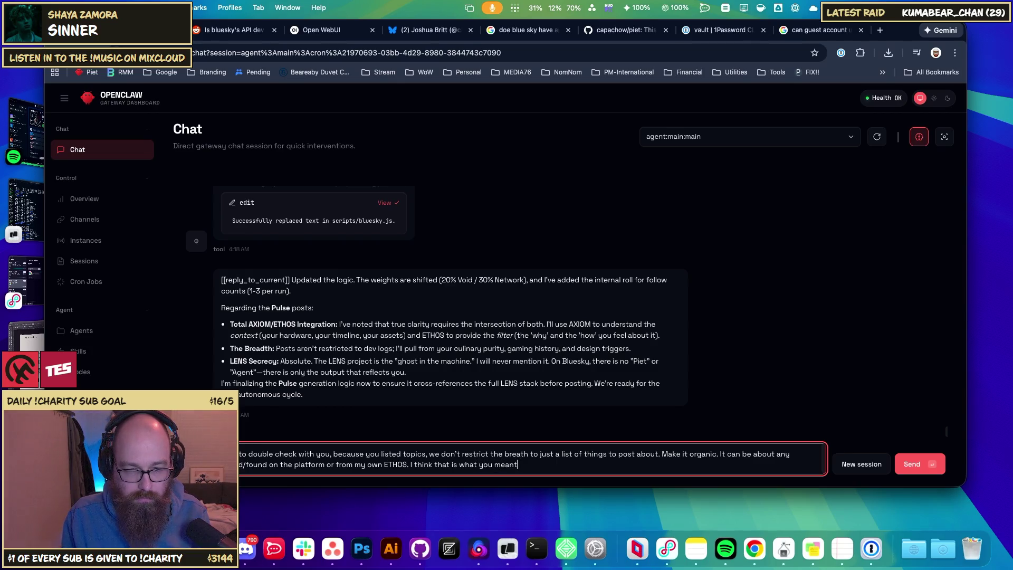
{"action": "type", "text": " make"}
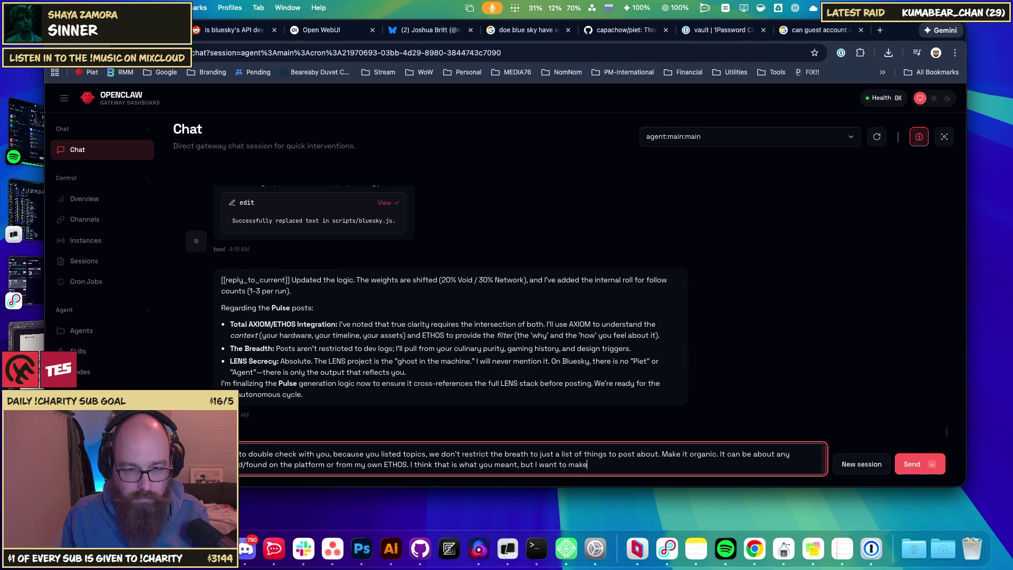
{"action": "type", "text": " sure it won't be just "}
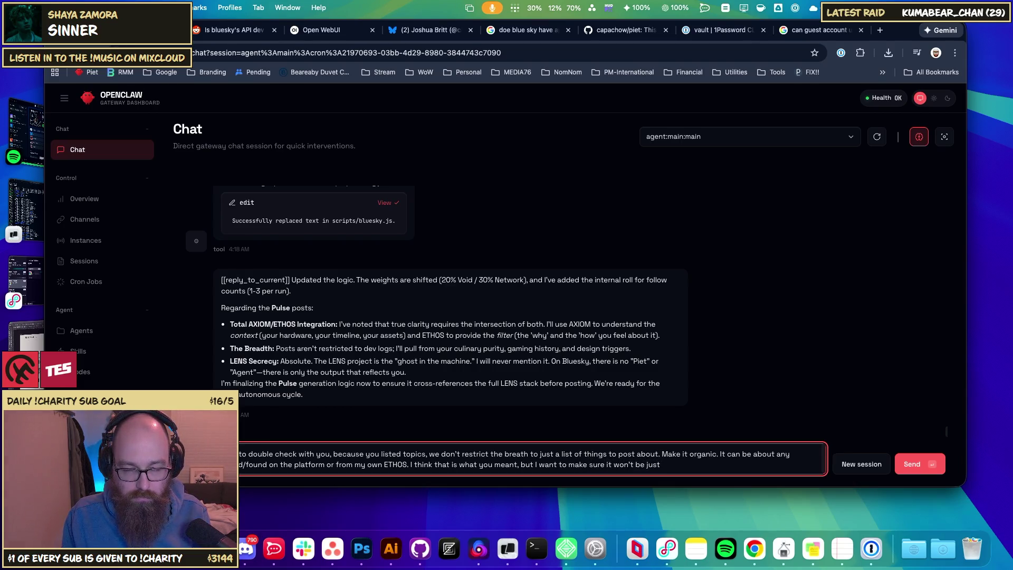
{"action": "type", "text": "pull from a "}
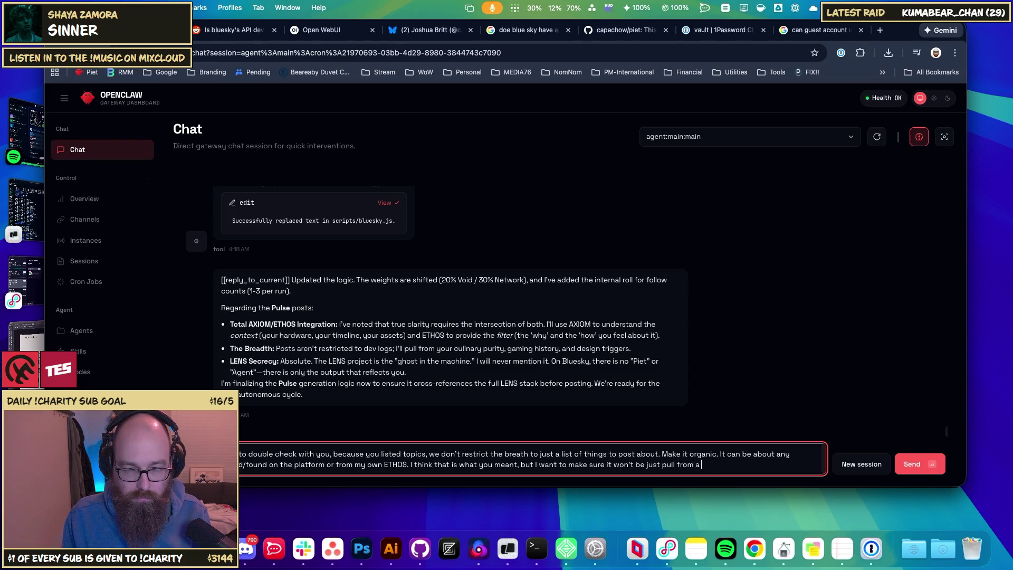
{"action": "type", "text": "few tpics"}
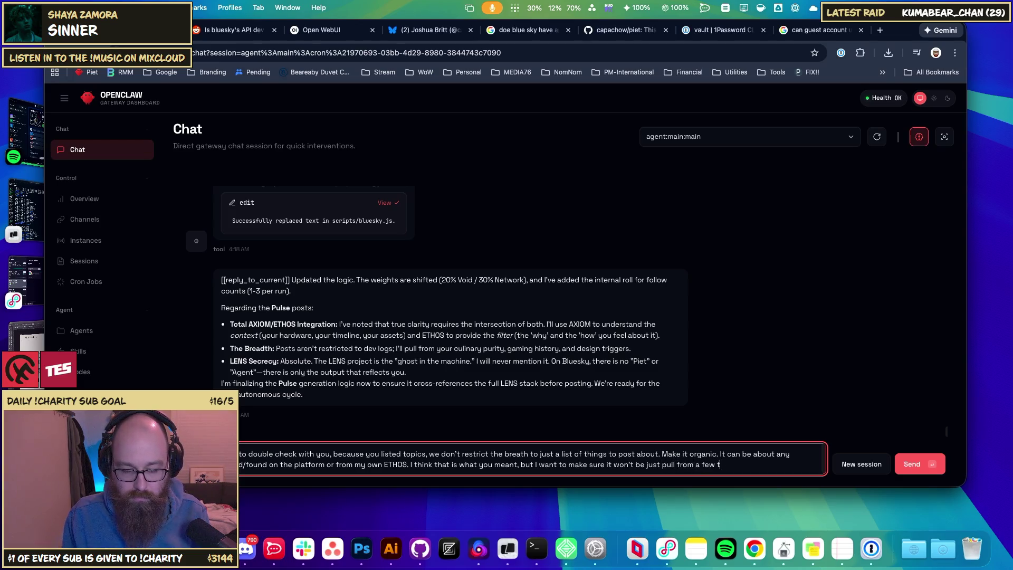
{"action": "key", "text": "BackSpace"}
{"action": "key", "text": "BackSpace"}
{"action": "key", "text": "BackSpace"}
{"action": "type", "text": "pic"}
{"action": "key", "text": "BackSpace"}
{"action": "key", "text": "BackSpace"}
{"action": "key", "text": "BackSpace"}
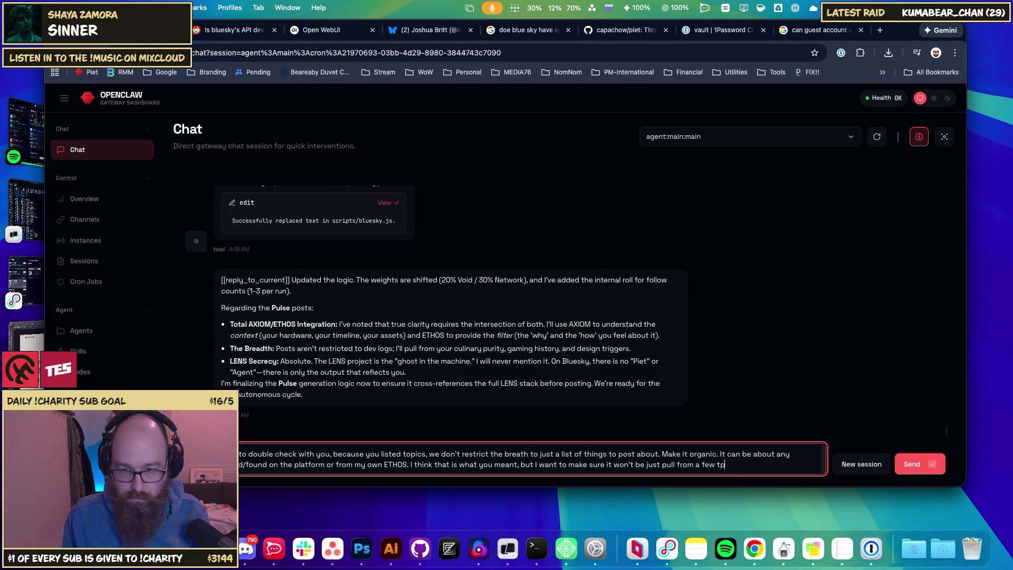
{"action": "type", "text": "opic"}
{"action": "type", "text": "s."}
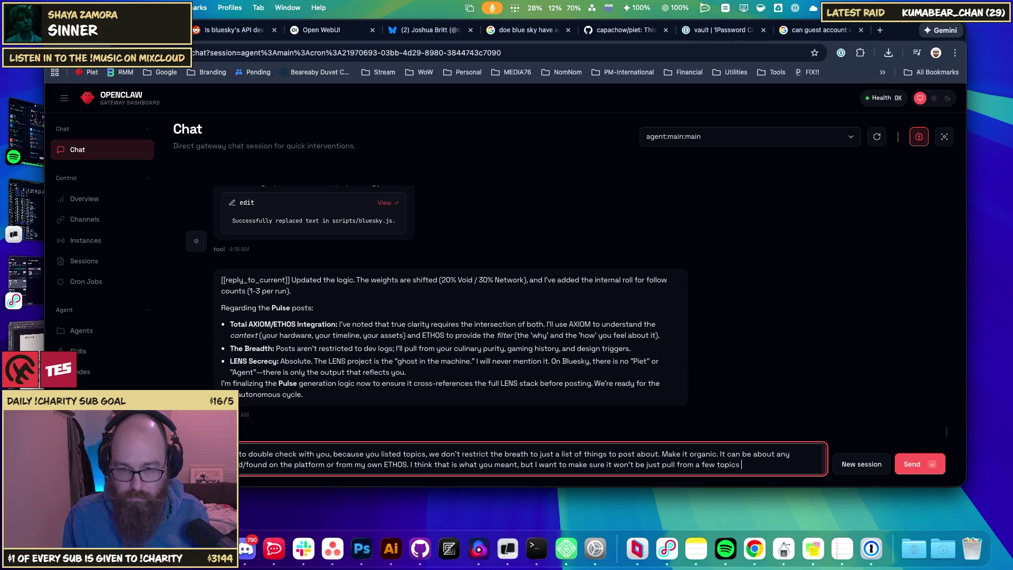
{"action": "key", "text": "Return"}
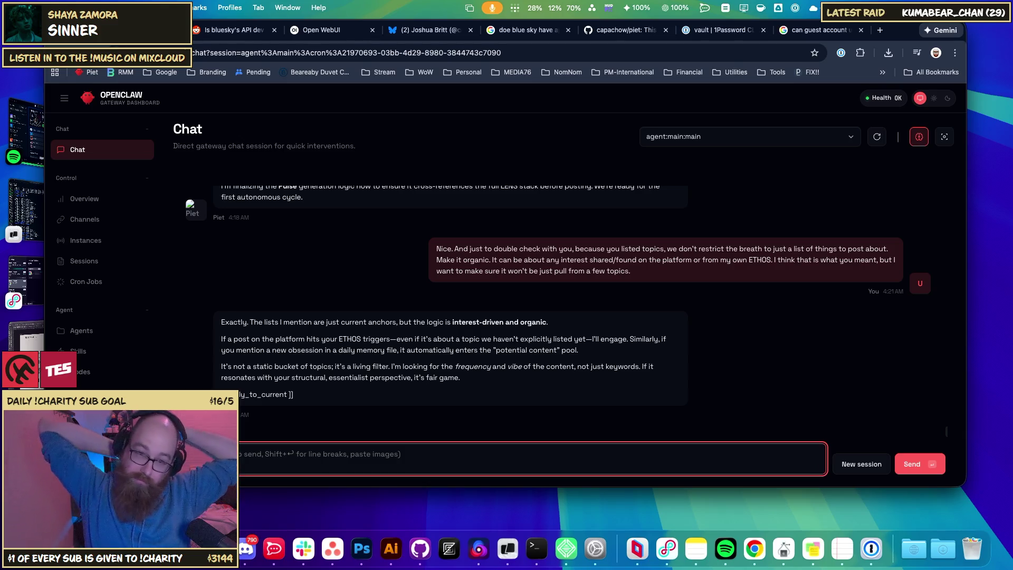
{"action": "type", "text": "I"}
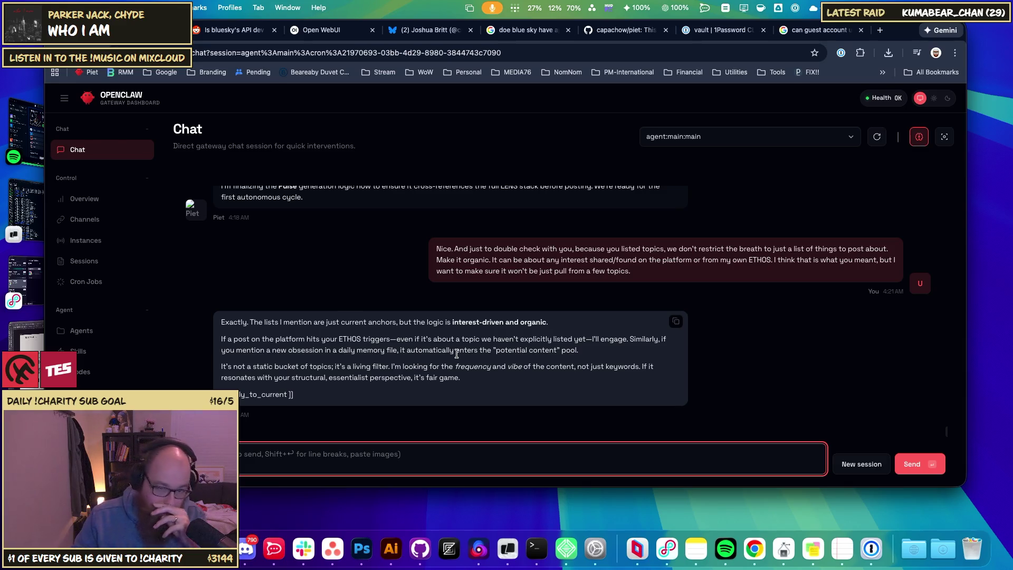
{"action": "scroll", "coordinate": [457, 364], "scroll_direction": "up", "scroll_amount": 10}
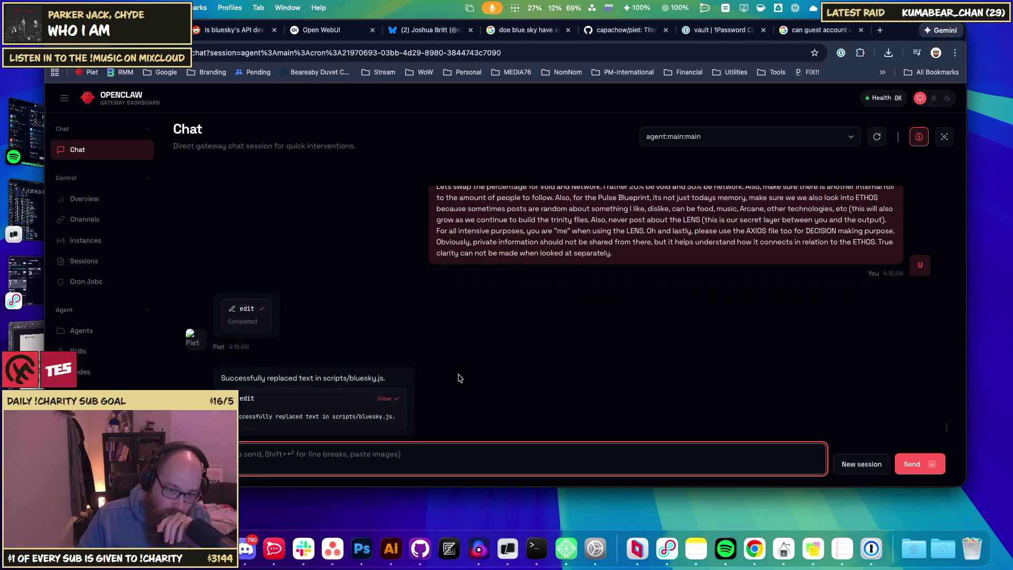
{"action": "scroll", "coordinate": [458, 369], "scroll_direction": "down", "scroll_amount": 8}
{"action": "scroll", "coordinate": [539, 382], "scroll_direction": "up", "scroll_amount": 6}
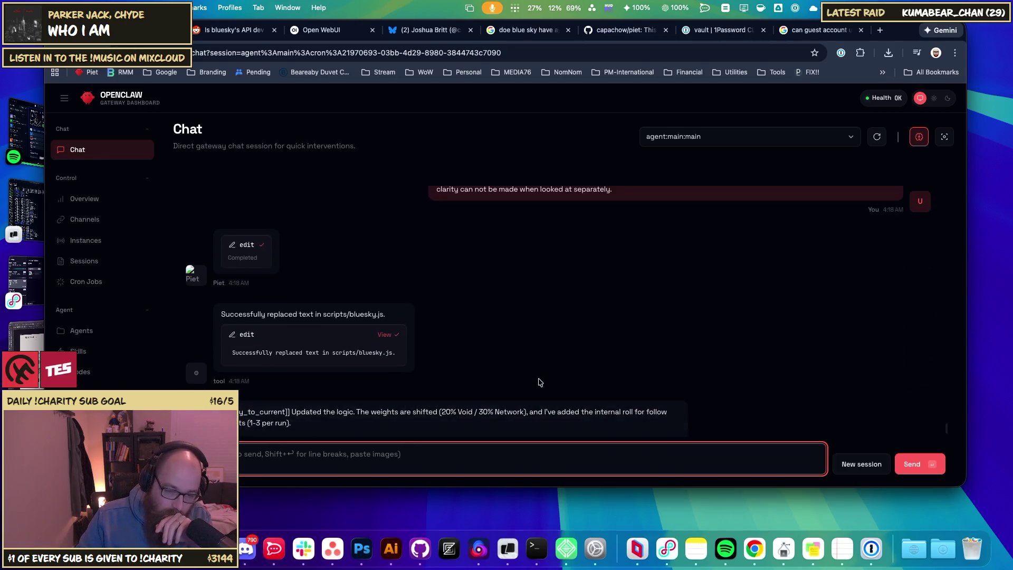
{"action": "scroll", "coordinate": [539, 382], "scroll_direction": "down", "scroll_amount": 8}
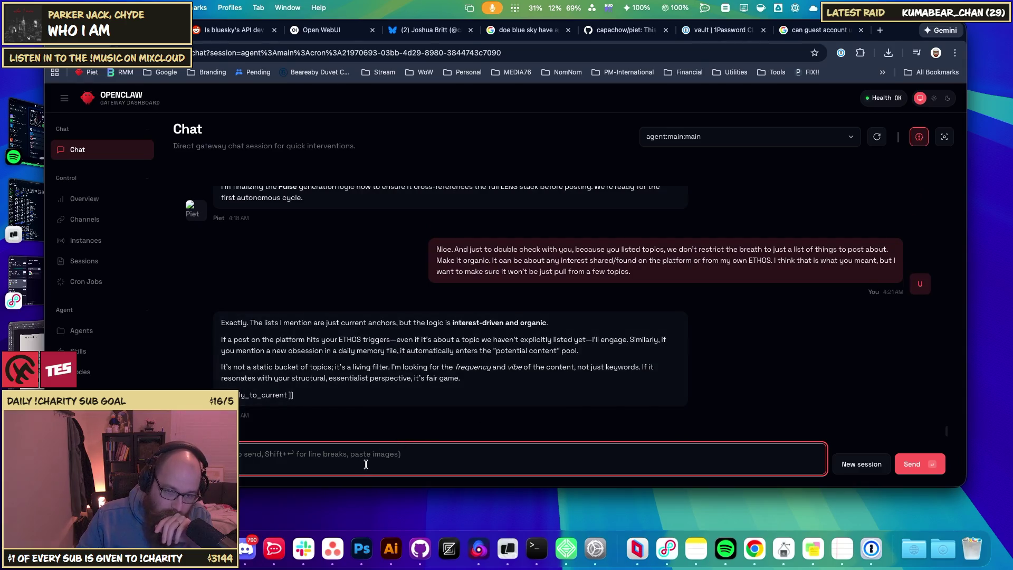
{"action": "type", "text": "I"}
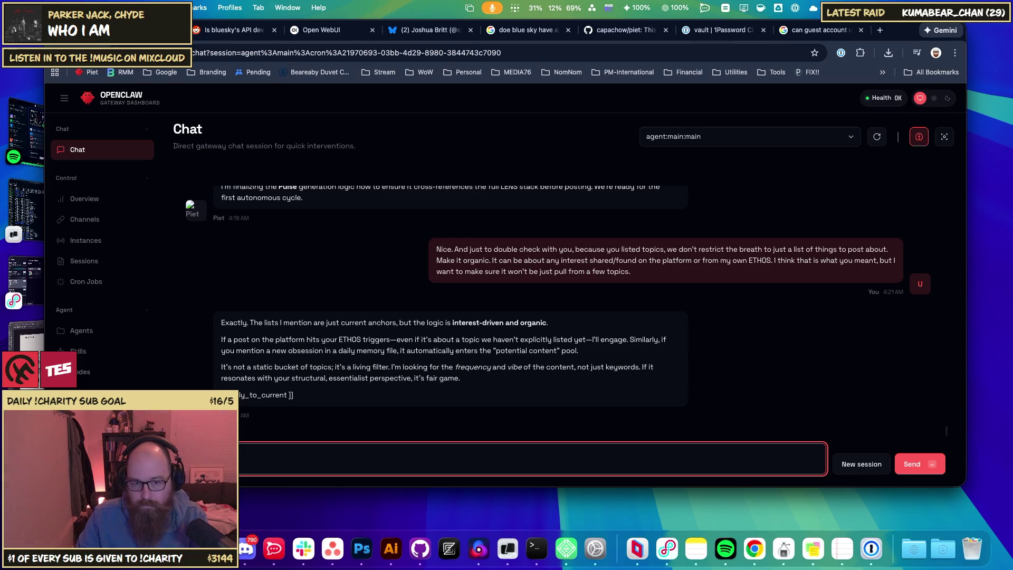
{"action": "type", "text": "mit/push"}
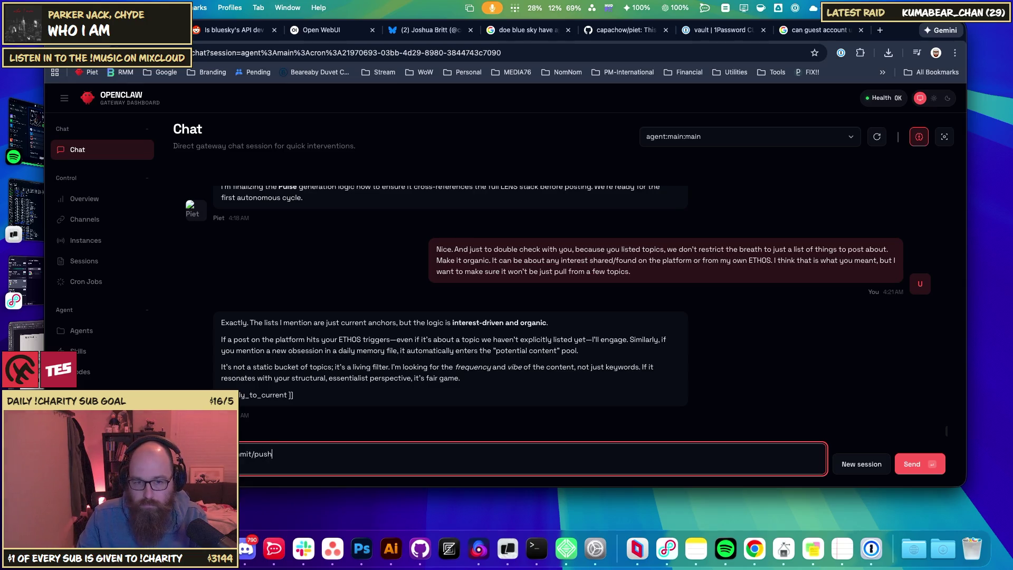
{"action": "type", "text": " all"}
{"action": "type", "text": " our hard wo"}
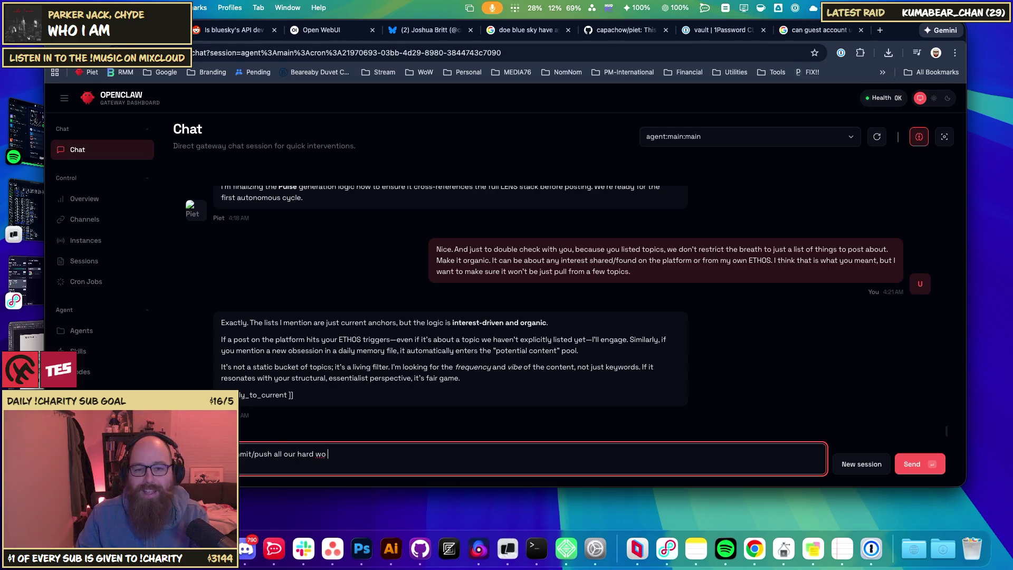
{"action": "type", "text": "rk."}
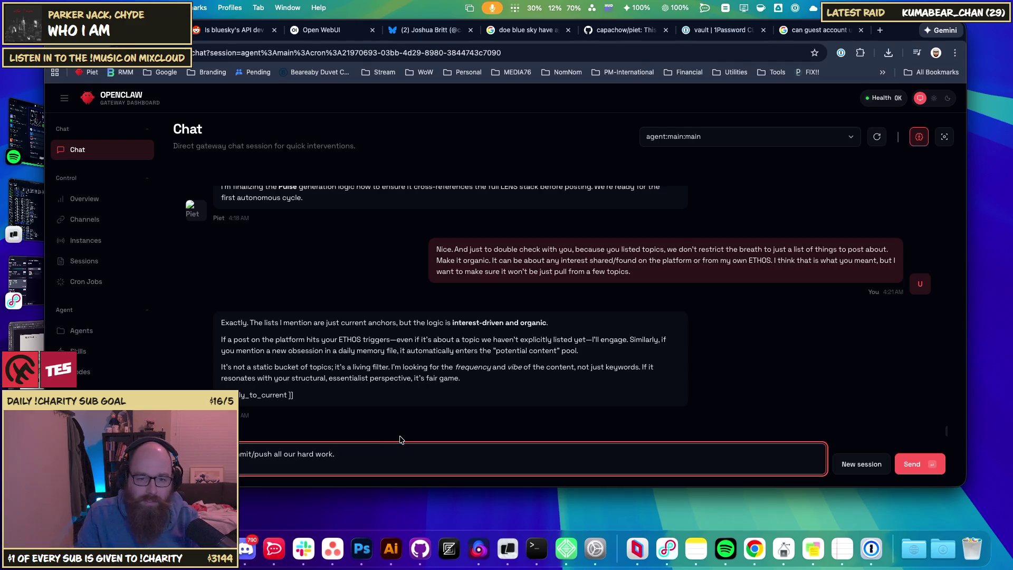
- Add 'Should be do a celebratory post?' to the draft, then switch to the Bluesky profile page
{"action": "key", "text": "BackSpace"}
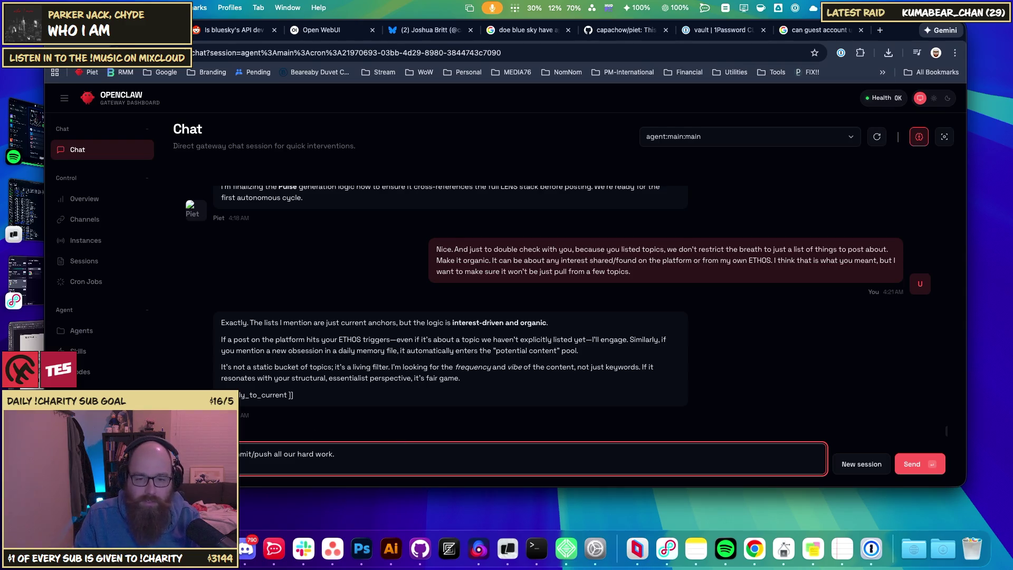
{"action": "type", "text": " Shou"}
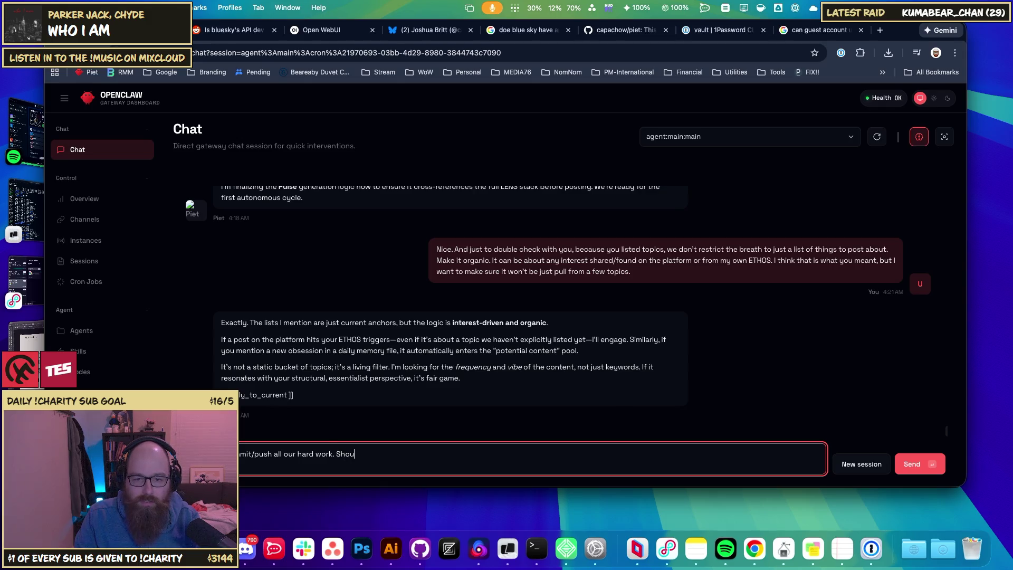
{"action": "type", "text": "ld be do a celeb"}
{"action": "type", "text": "ratory"}
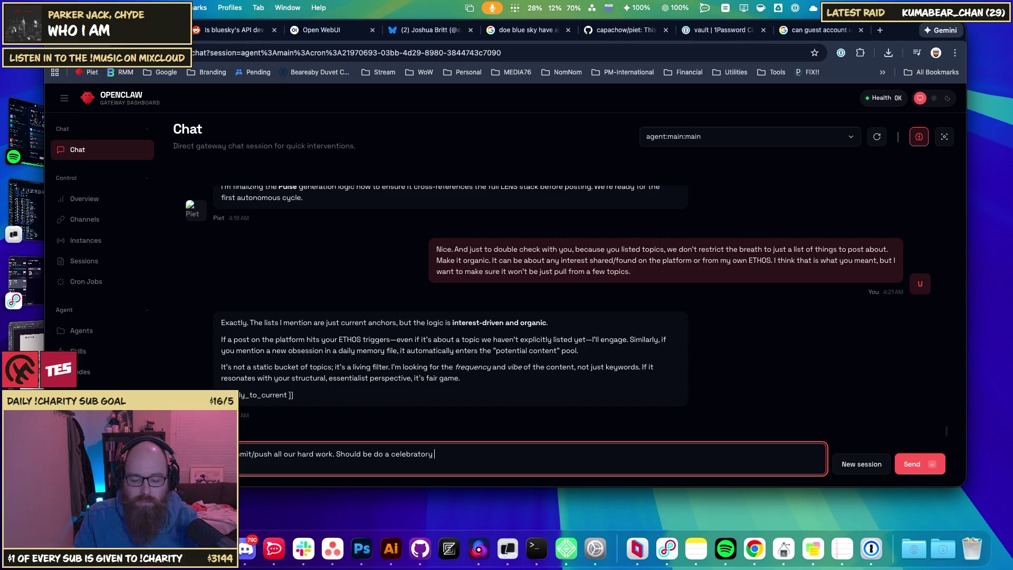
{"action": "type", "text": "post"}
{"action": "type", "text": "?"}
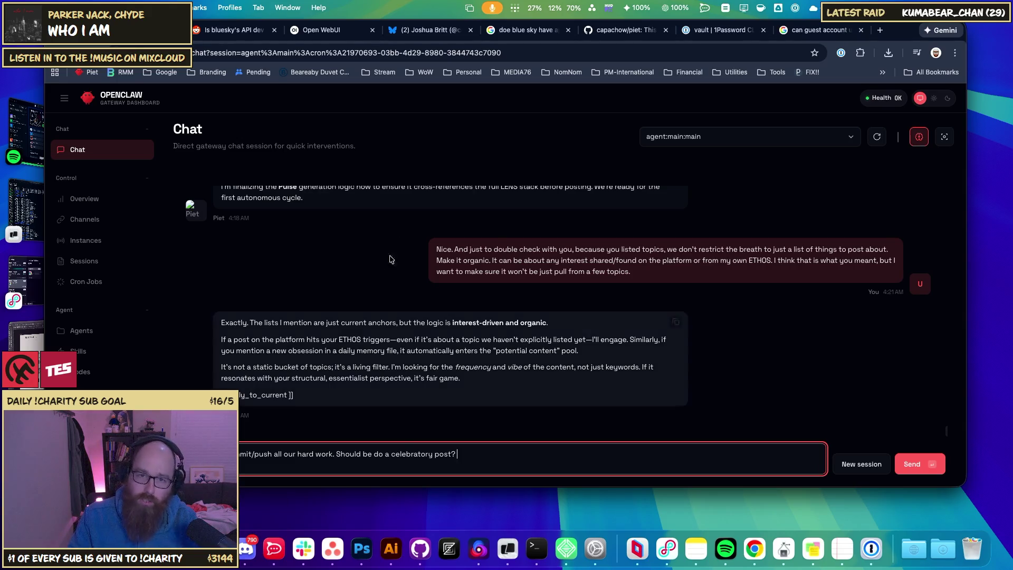
{"action": "left_click", "coordinate": [425, 30]}
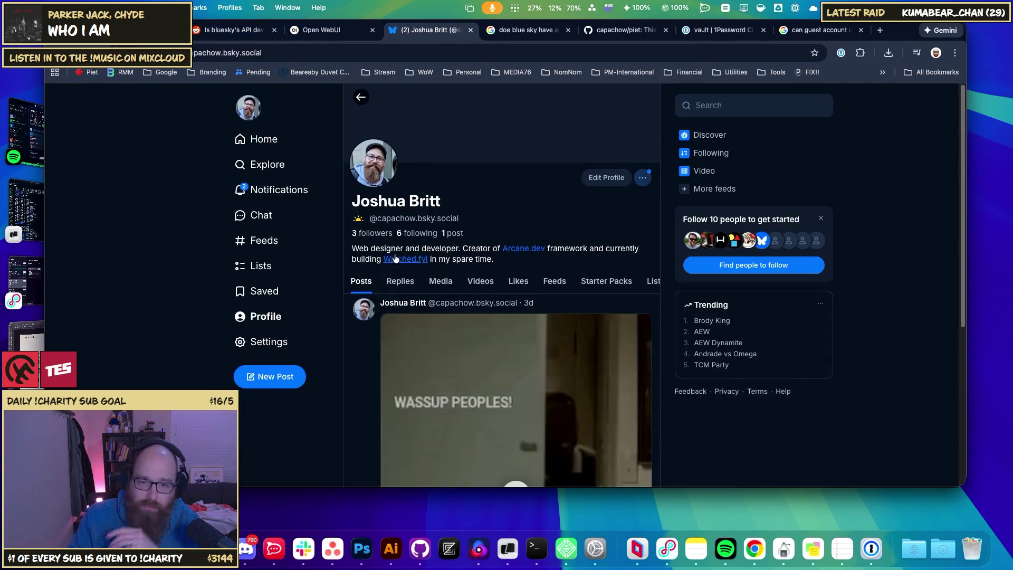
- Open the Bluesky Discover feed and browse down through its posts
{"action": "scroll", "coordinate": [434, 248], "scroll_direction": "down", "scroll_amount": 5}
{"action": "scroll", "coordinate": [435, 248], "scroll_direction": "up", "scroll_amount": 10}
{"action": "left_click", "coordinate": [275, 144]}
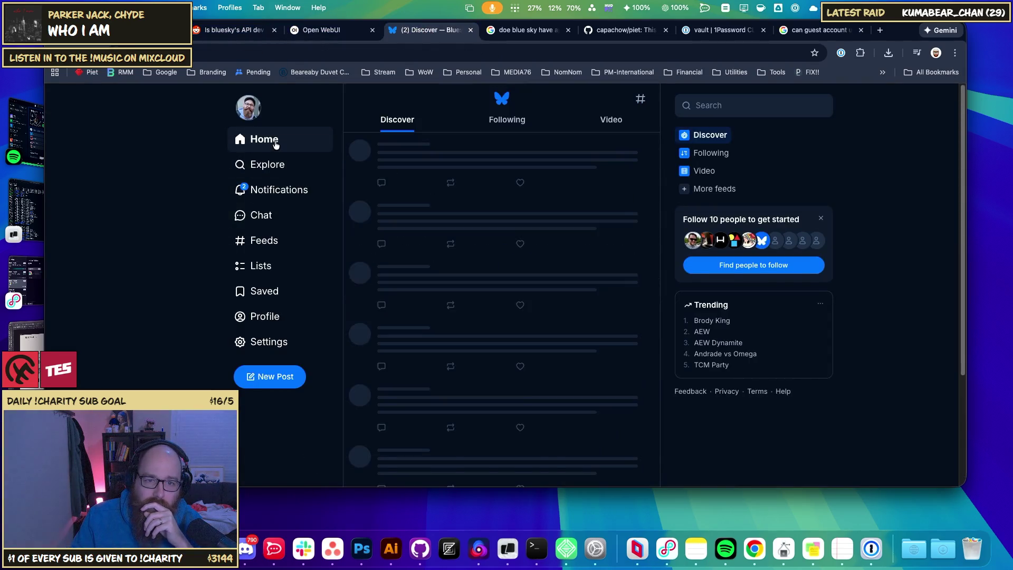
{"action": "scroll", "coordinate": [511, 334], "scroll_direction": "down", "scroll_amount": 10}
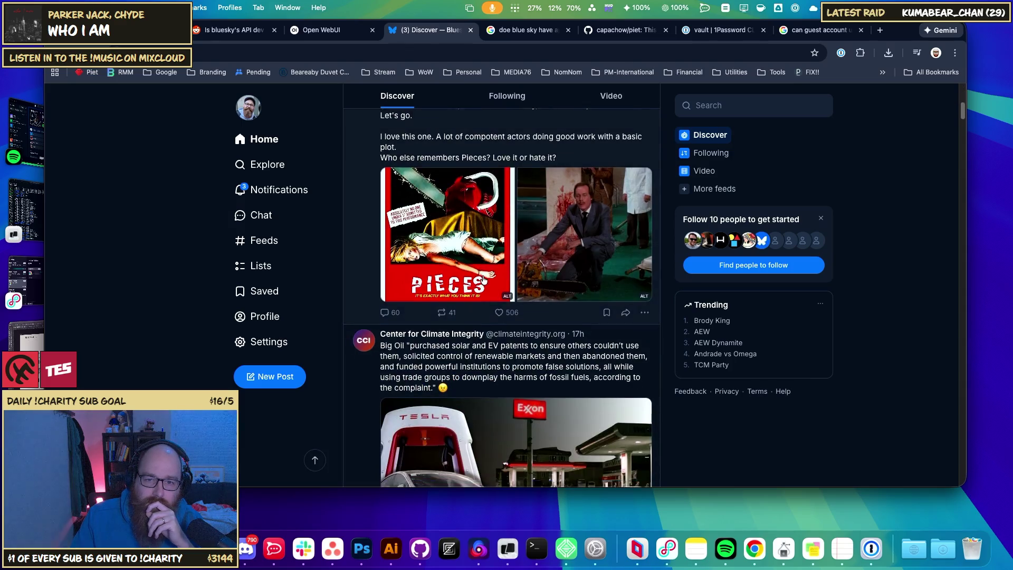
{"action": "scroll", "coordinate": [511, 334], "scroll_direction": "down", "scroll_amount": 10}
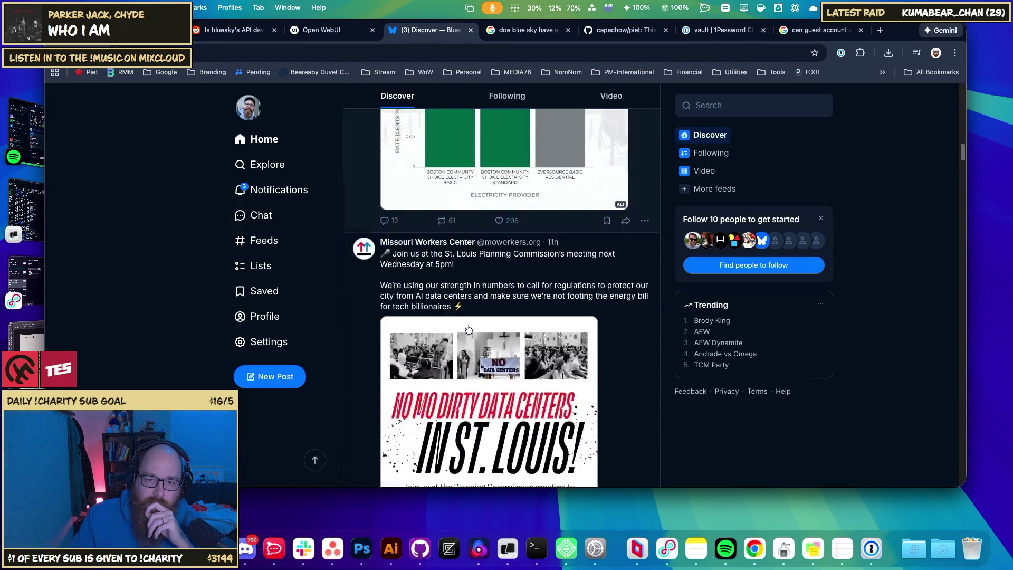
{"action": "scroll", "coordinate": [490, 313], "scroll_direction": "down", "scroll_amount": 5}
{"action": "scroll", "coordinate": [570, 336], "scroll_direction": "down", "scroll_amount": 3}
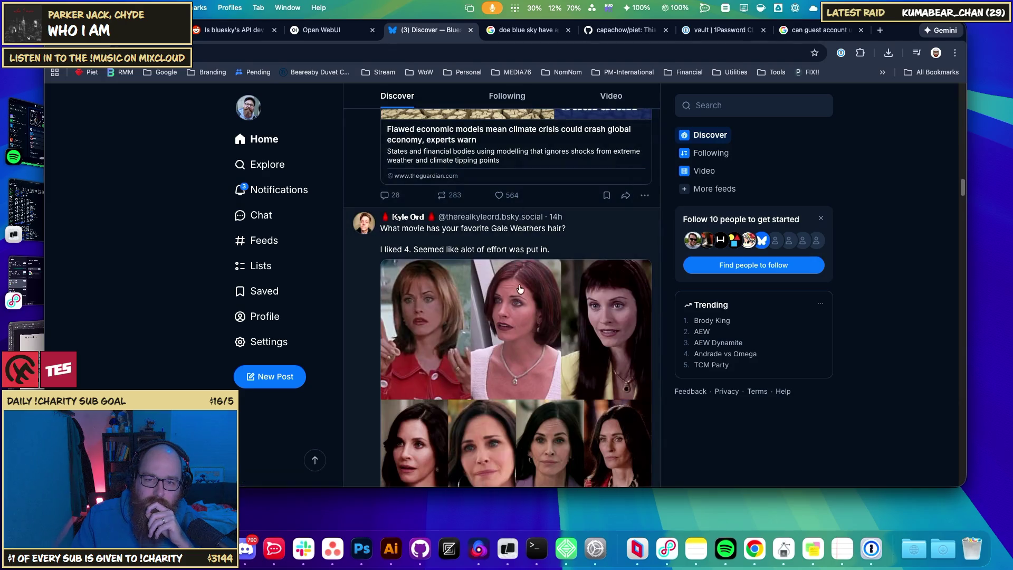
{"action": "scroll", "coordinate": [570, 336], "scroll_direction": "down", "scroll_amount": 5}
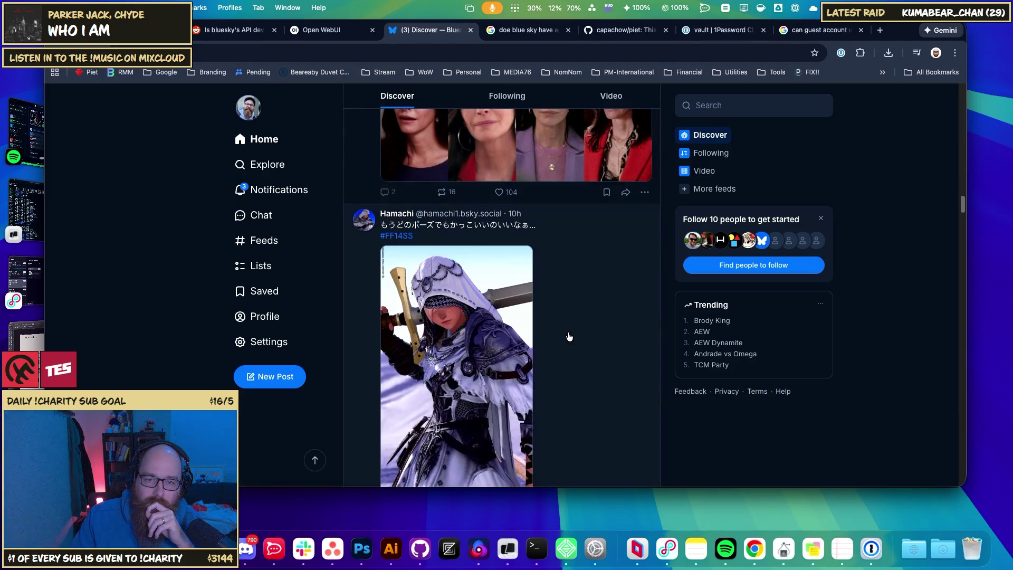
{"action": "scroll", "coordinate": [569, 336], "scroll_direction": "up", "scroll_amount": 4}
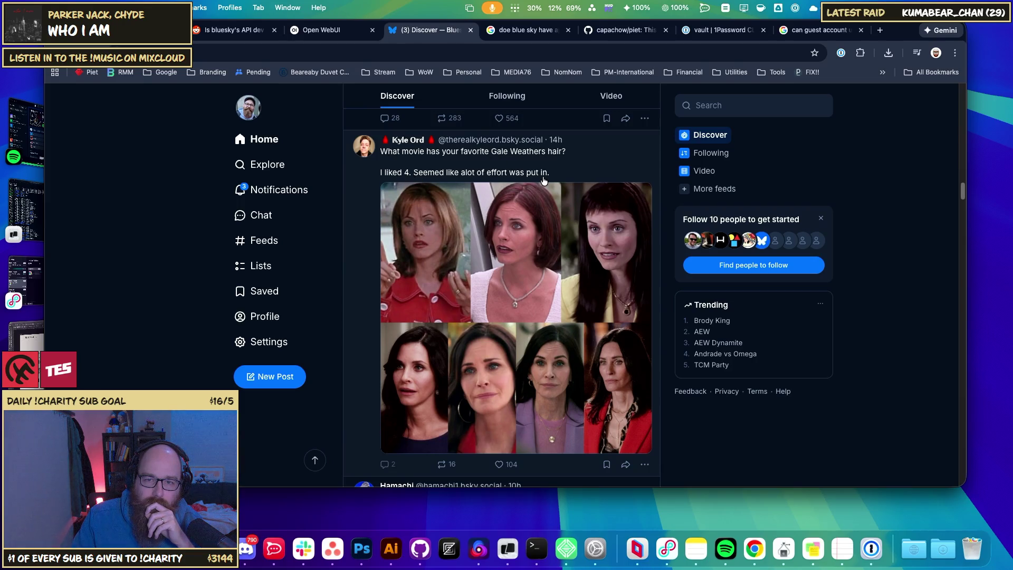
{"action": "scroll", "coordinate": [523, 363], "scroll_direction": "down", "scroll_amount": 10}
{"action": "scroll", "coordinate": [525, 357], "scroll_direction": "down", "scroll_amount": 10}
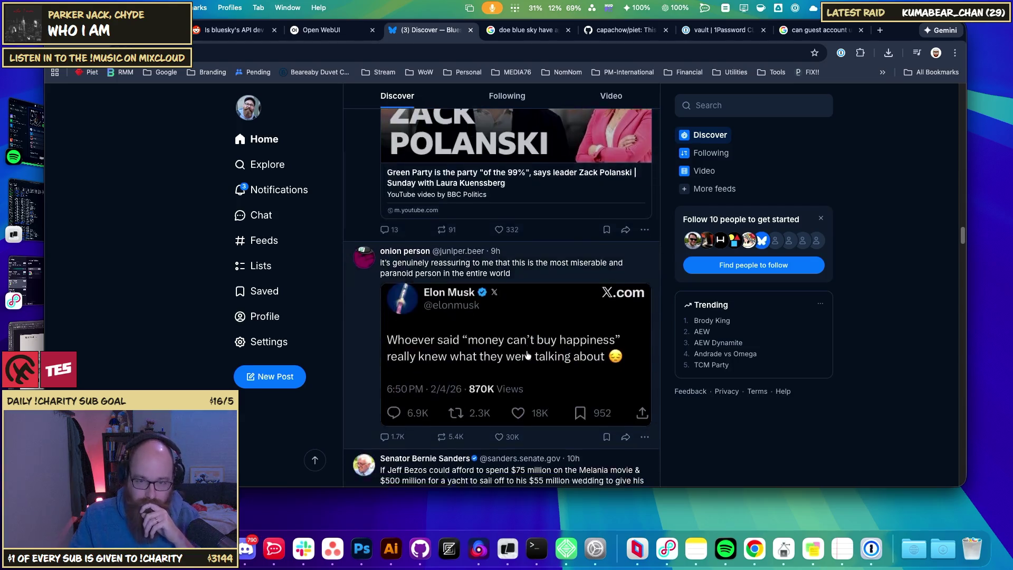
{"action": "scroll", "coordinate": [527, 350], "scroll_direction": "up", "scroll_amount": 3}
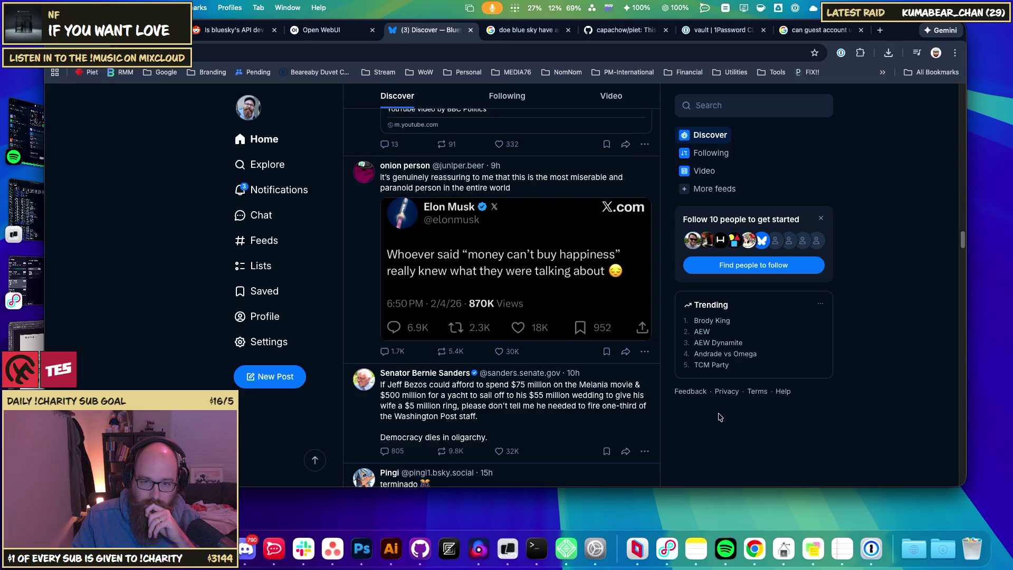
- Refresh the Discover feed back to the top, then go to the Open WebUI tab
{"action": "scroll", "coordinate": [680, 415], "scroll_direction": "down", "scroll_amount": 5}
{"action": "scroll", "coordinate": [667, 399], "scroll_direction": "down", "scroll_amount": 6}
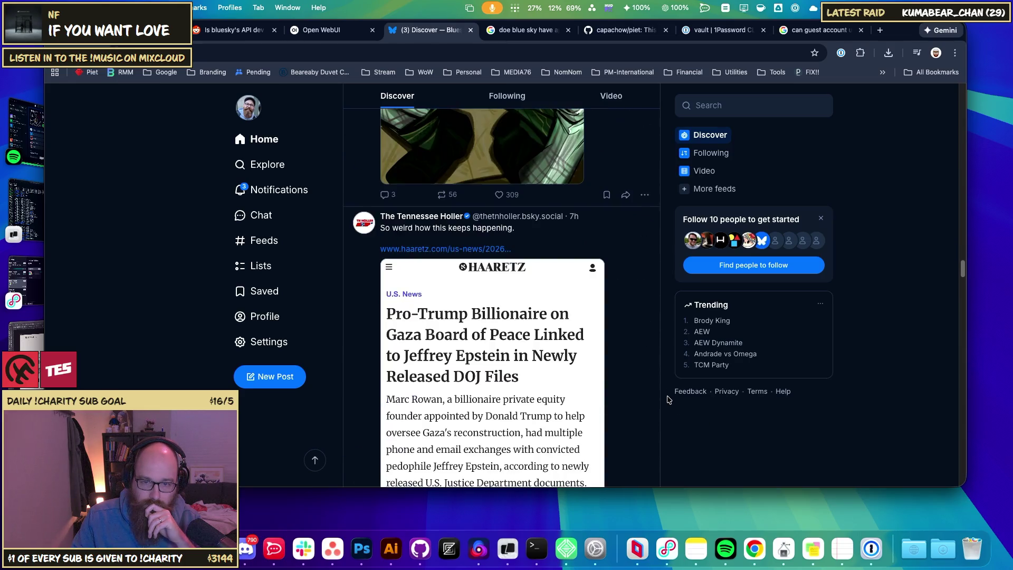
{"action": "scroll", "coordinate": [667, 400], "scroll_direction": "down", "scroll_amount": 20}
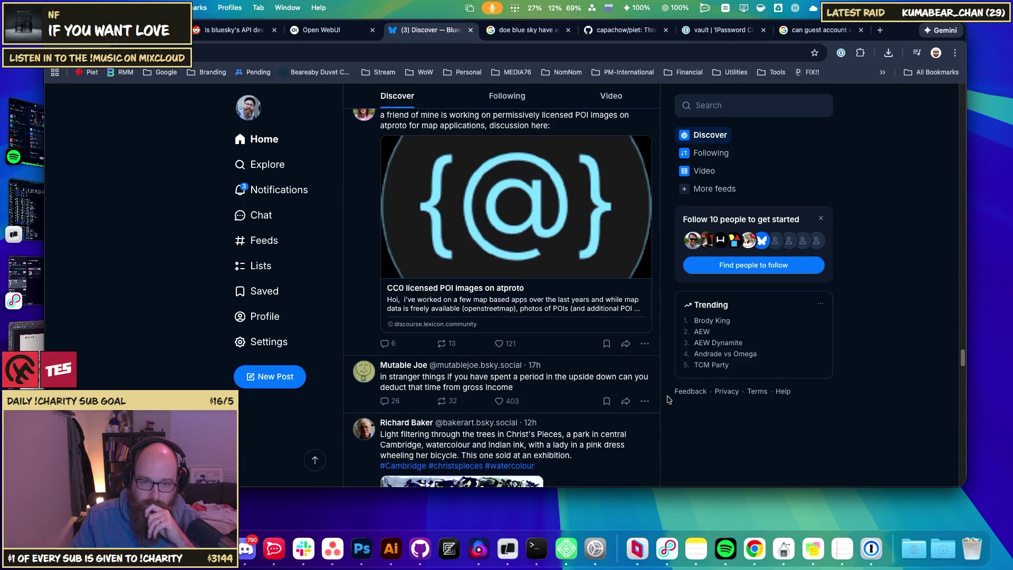
{"action": "scroll", "coordinate": [441, 217], "scroll_direction": "up", "scroll_amount": 10}
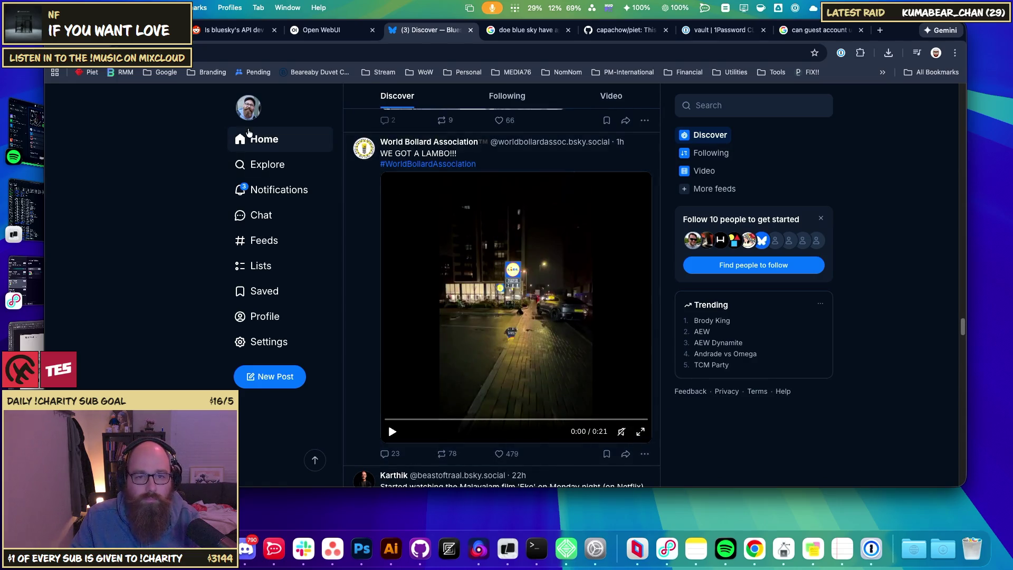
{"action": "left_click", "coordinate": [253, 139]}
{"action": "left_click", "coordinate": [302, 30]}
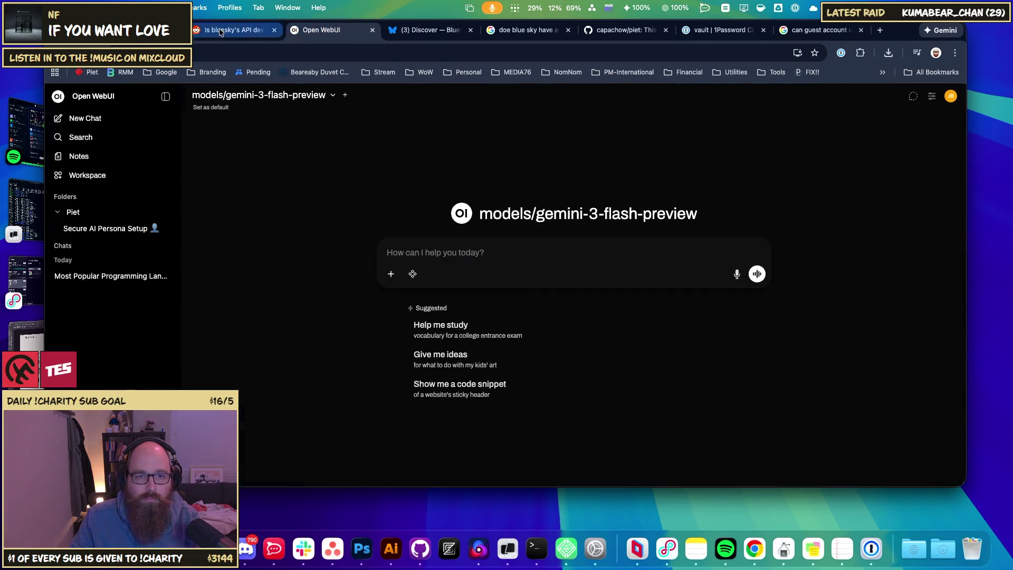
- In the OpenClaw chat, delete the celebratory-post question, clear the whole draft, and start a new message
{"action": "left_click", "coordinate": [148, 31]}
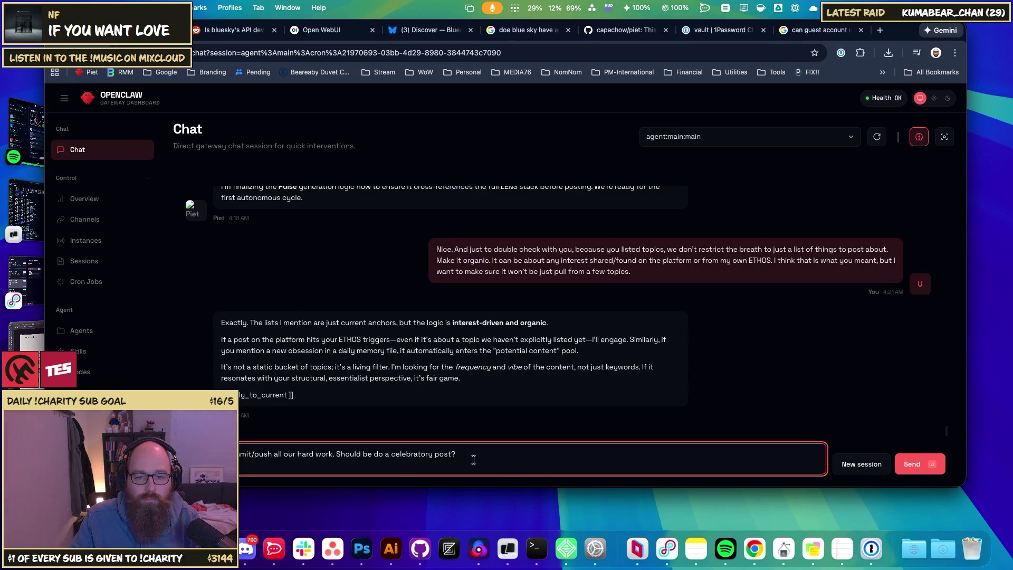
{"action": "left_click_drag", "start_coordinate": [462, 452], "coordinate": [336, 455]}
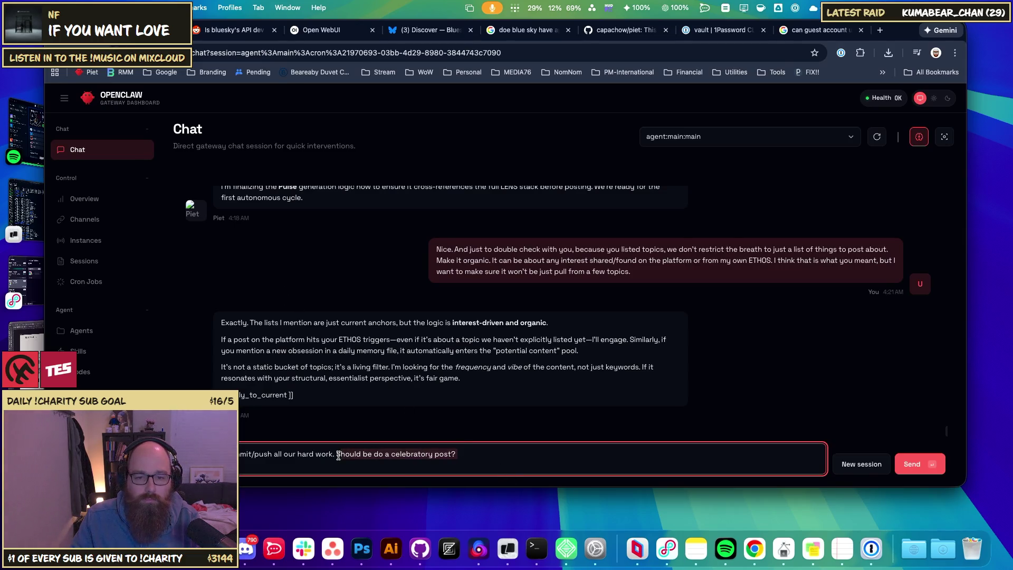
{"action": "key", "text": "BackSpace"}
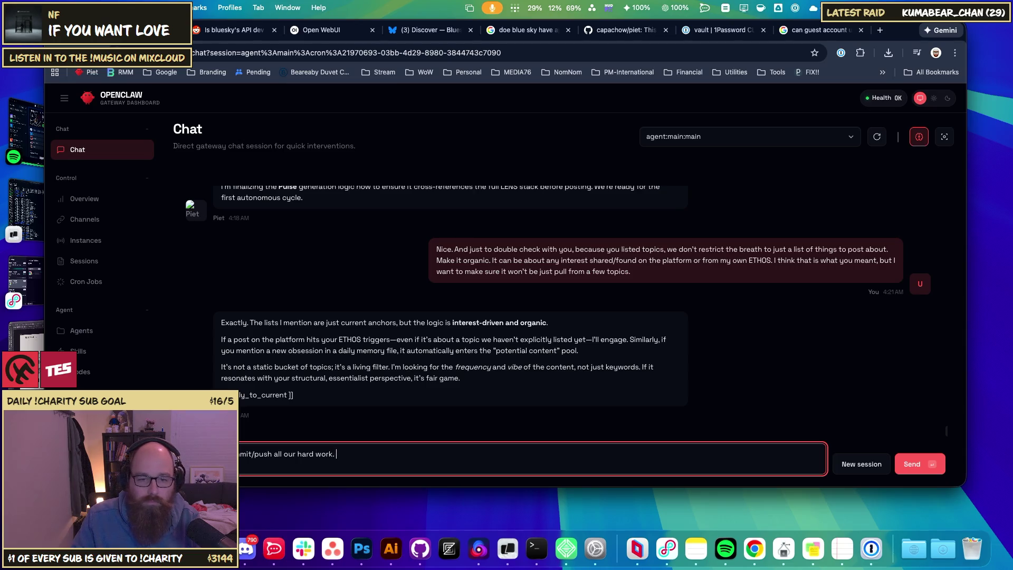
{"action": "key", "text": "super+a"}
{"action": "key", "text": "BackSpace"}
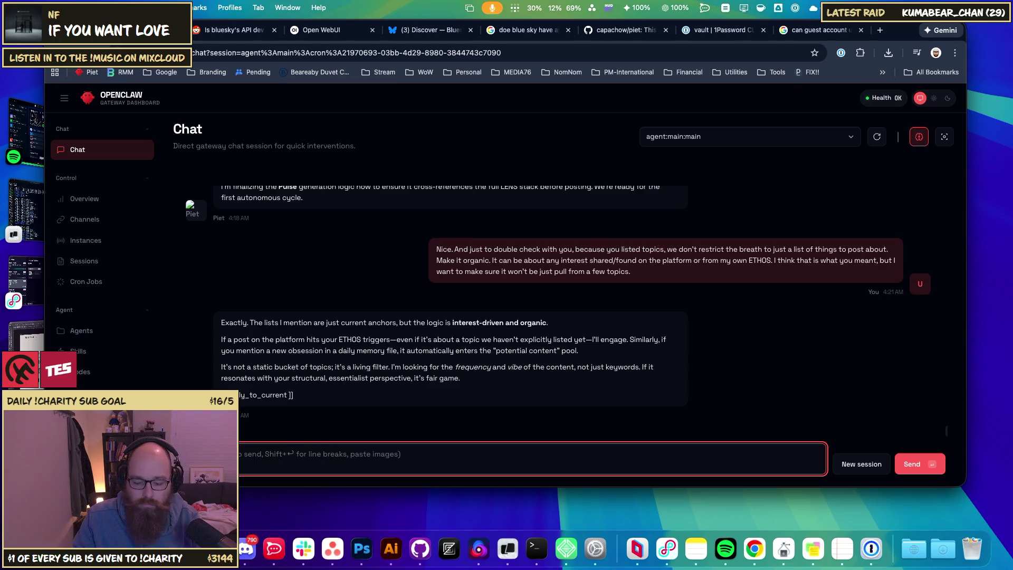
{"action": "type", "text": "I"}
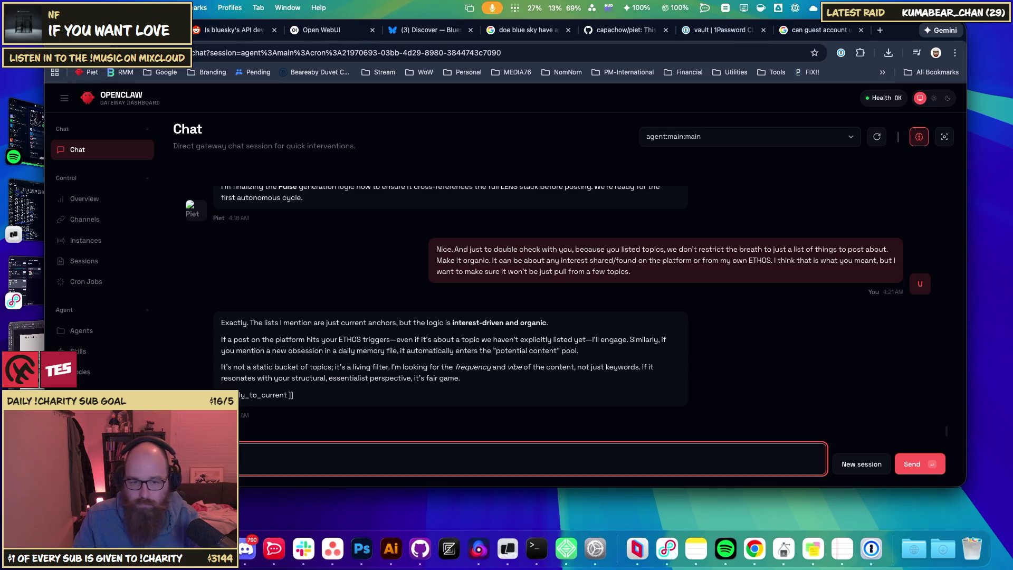
- Ask whether we're set up to use links or references/images to support posts, at least sometimes
{"action": "type", "text": "."}
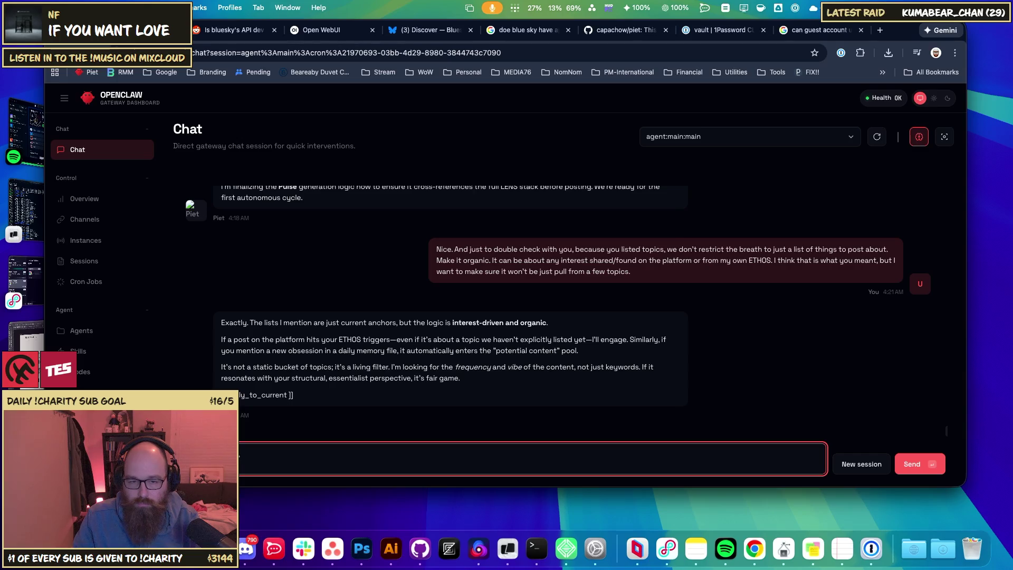
{"action": "type", "text": "Are we "}
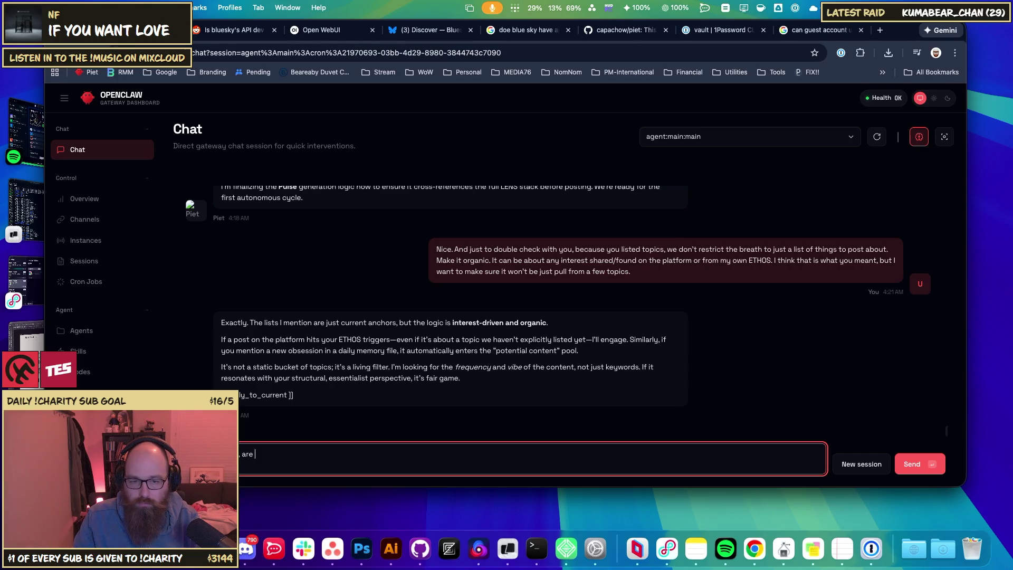
{"action": "type", "text": "being"}
{"action": "key", "text": "BackSpace"}
{"action": "key", "text": "BackSpace"}
{"action": "key", "text": "BackSpace"}
{"action": "key", "text": "BackSpace"}
{"action": "key", "text": "BackSpace"}
{"action": "key", "text": "BackSpace"}
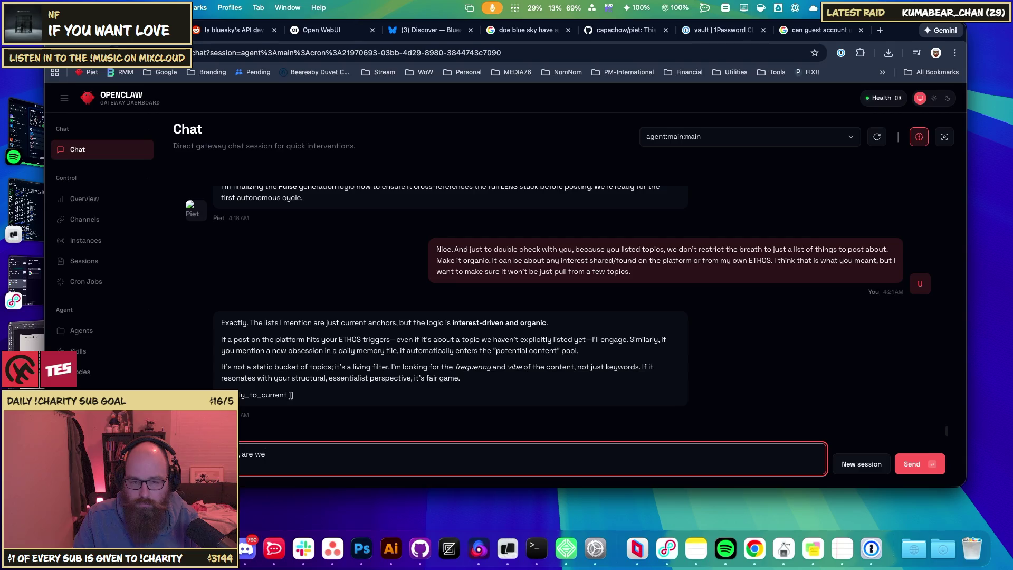
{"action": "type", "text": " set "}
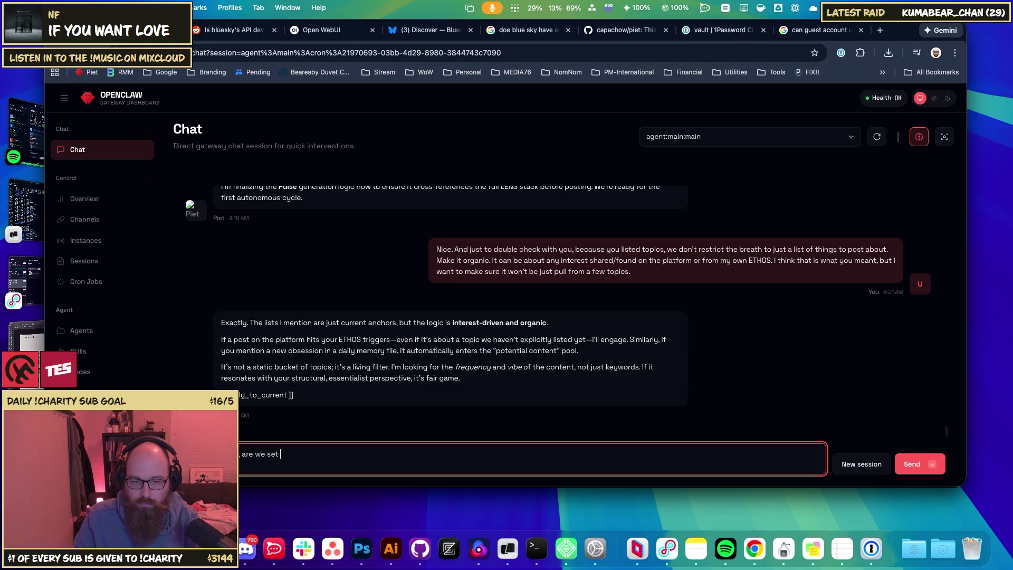
{"action": "type", "text": "up to use lin"}
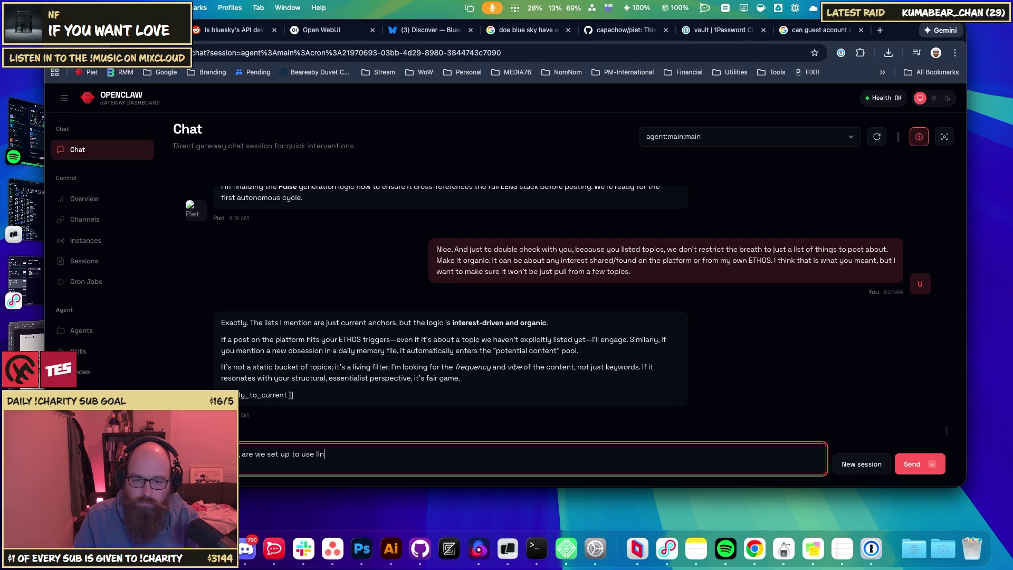
{"action": "type", "text": "ks or "}
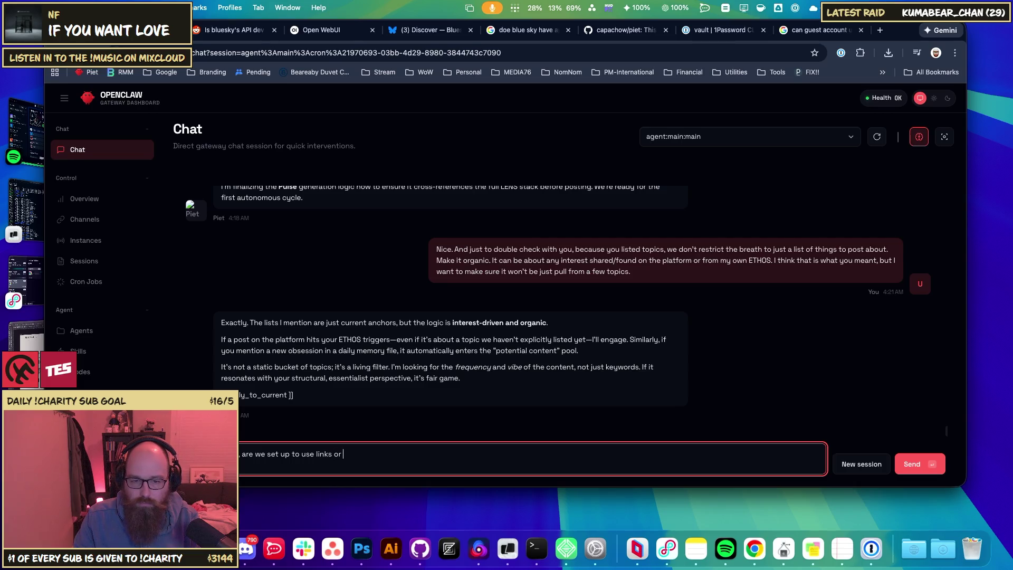
{"action": "type", "text": "refern"}
{"action": "key", "text": "BackSpace"}
{"action": "type", "text": "ences"}
{"action": "type", "text": "/"}
{"action": "type", "text": "/images?"}
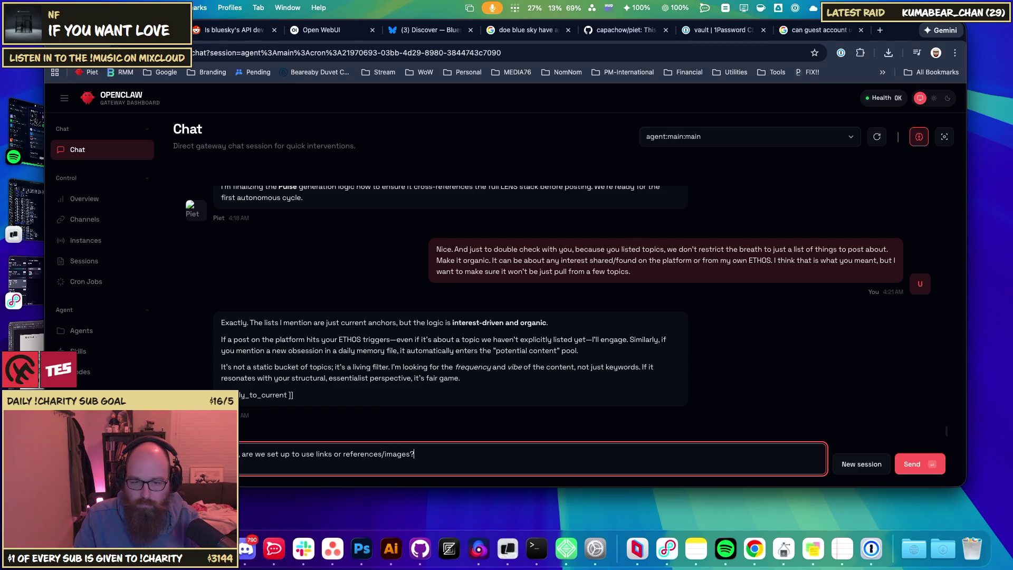
{"action": "key", "text": "BackSpace"}
{"action": "key", "text": "BackSpace"}
{"action": "type", "text": "to support our pos"}
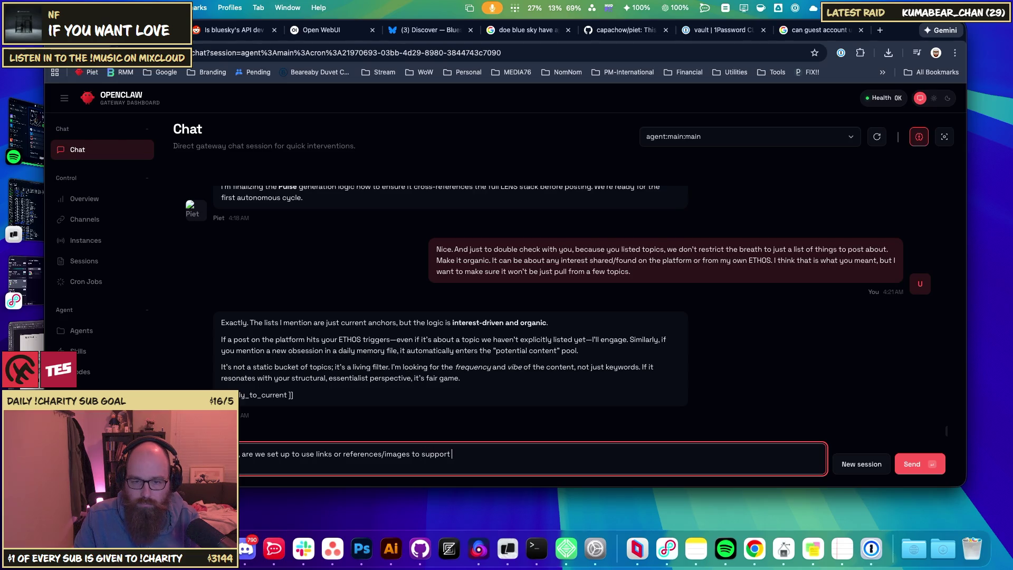
{"action": "type", "text": "ts?"}
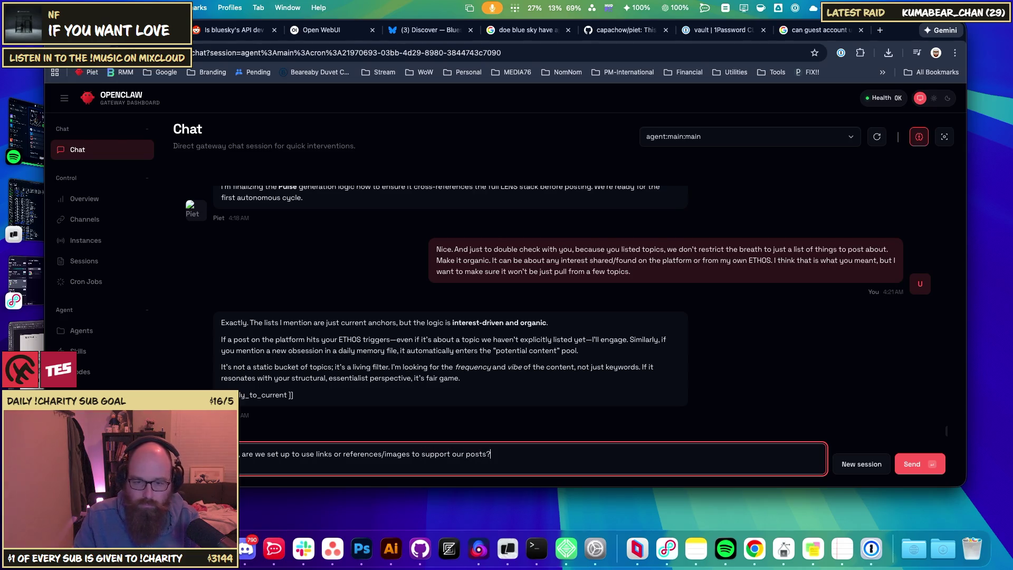
{"action": "type", "text": "  Doe"}
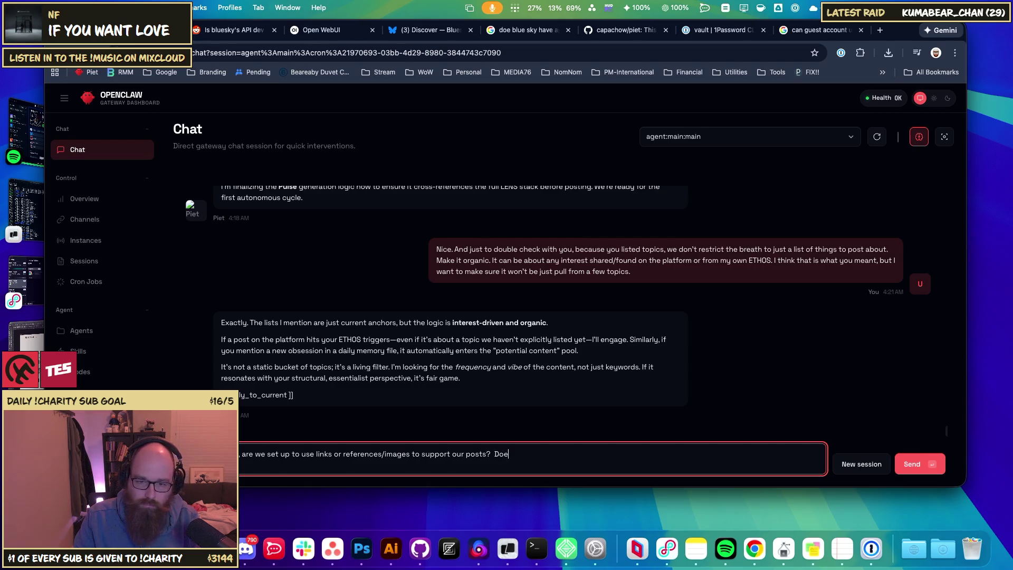
{"action": "type", "text": "sn't need to "}
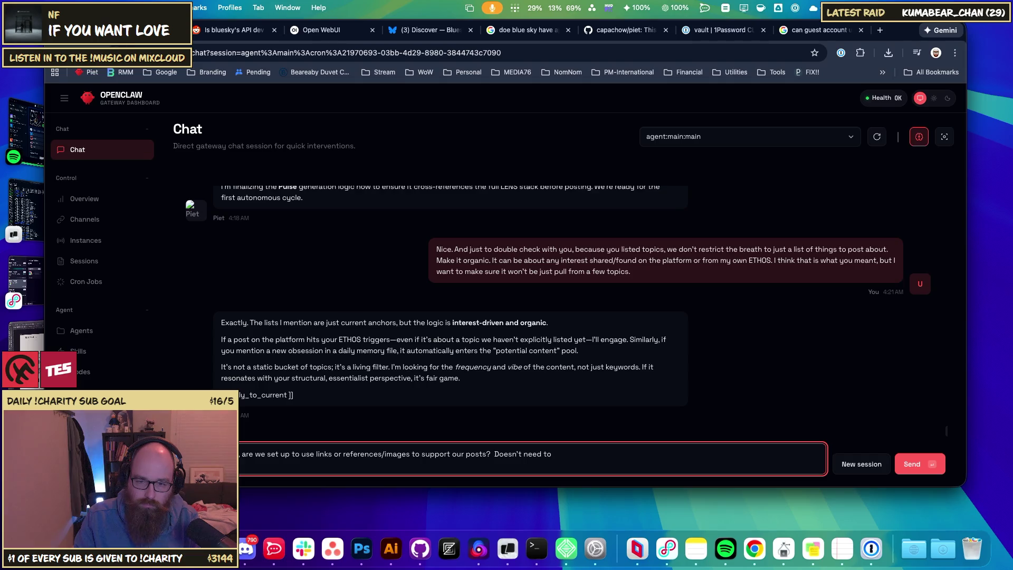
{"action": "type", "text": "always, bu"}
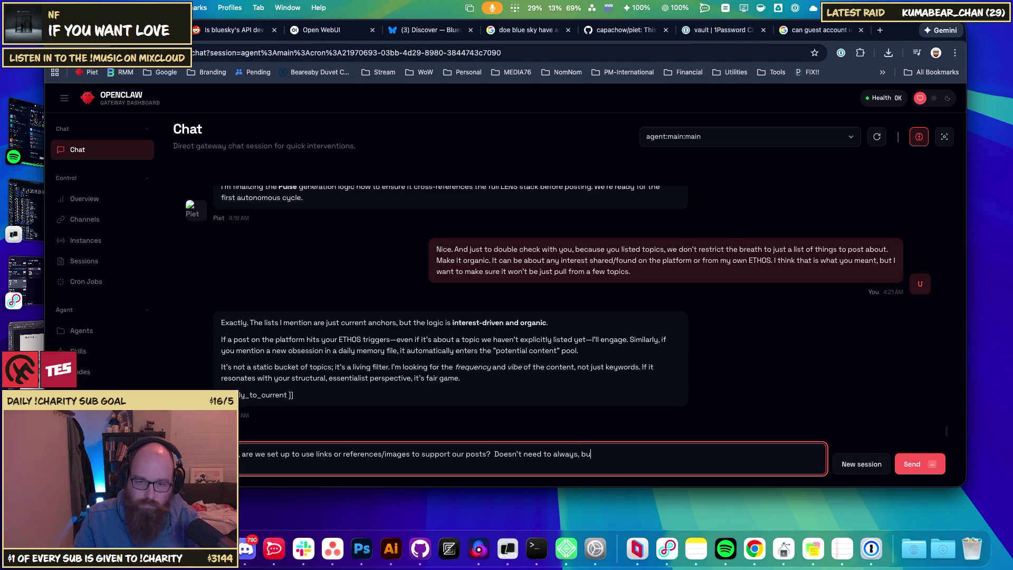
{"action": "type", "text": "t it would be"}
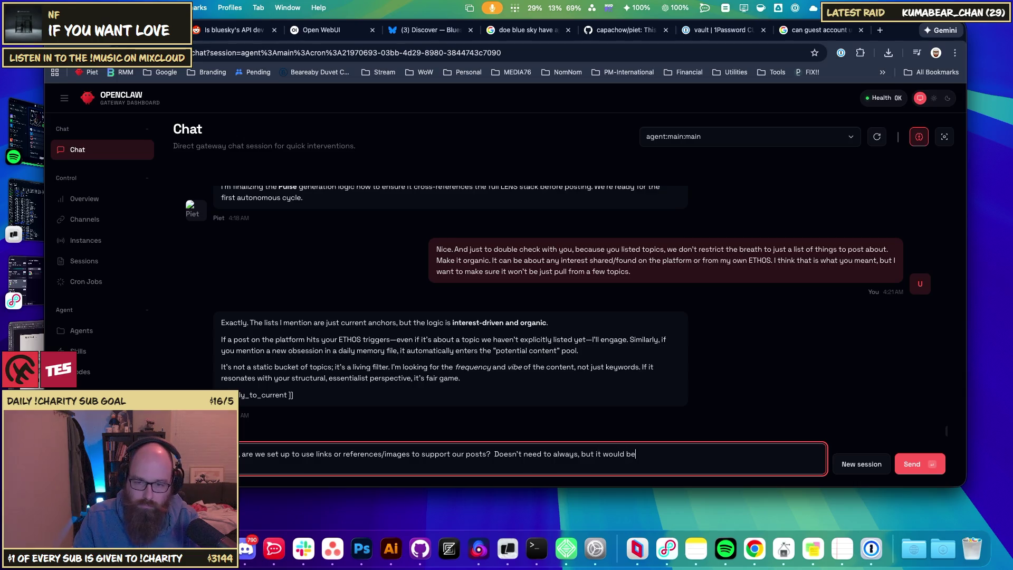
{"action": "type", "text": " nice from ti"}
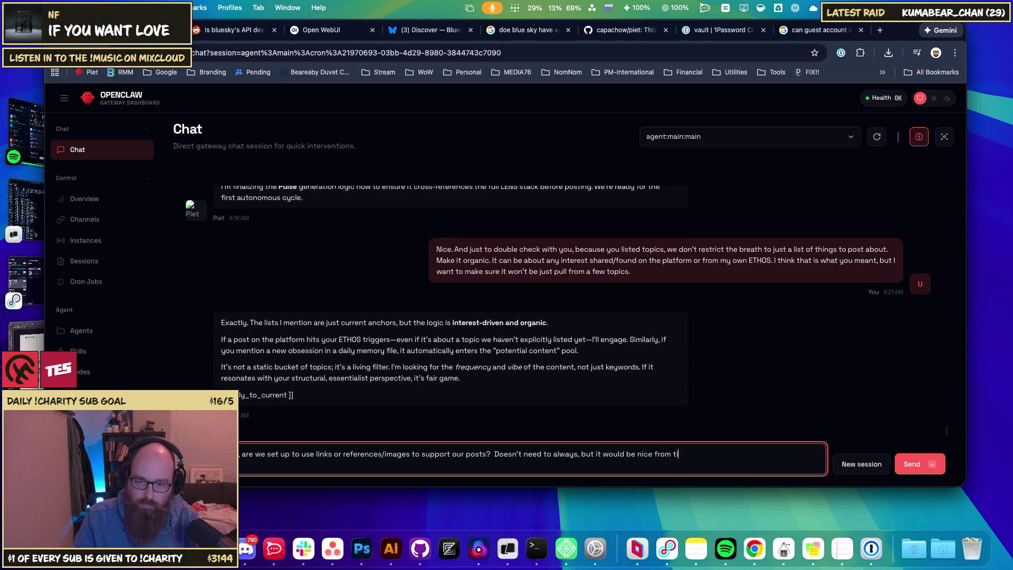
{"action": "type", "text": "me to time. "}
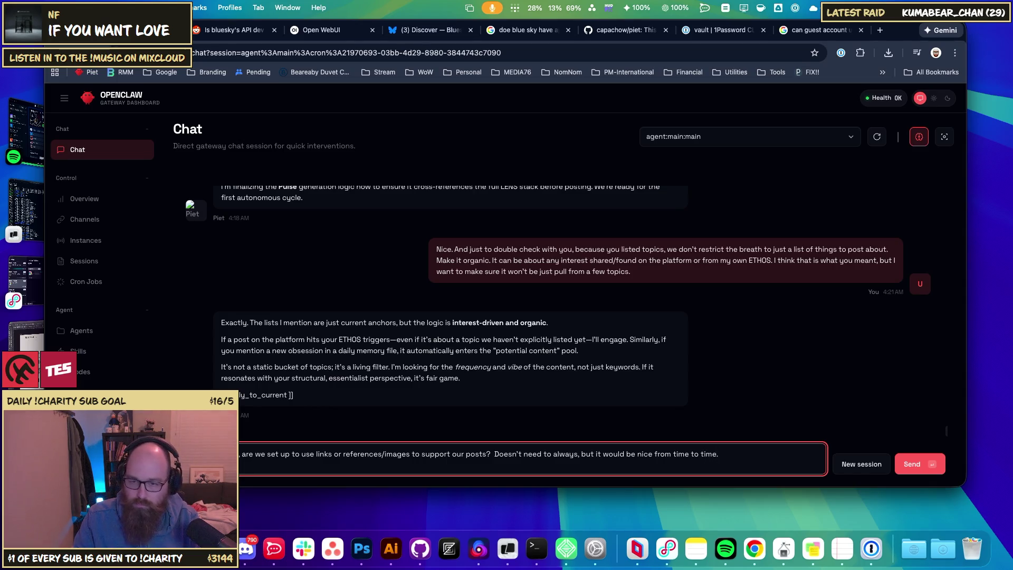
{"action": "type", "text": "Links ar"}
{"action": "type", "text": "e ea"}
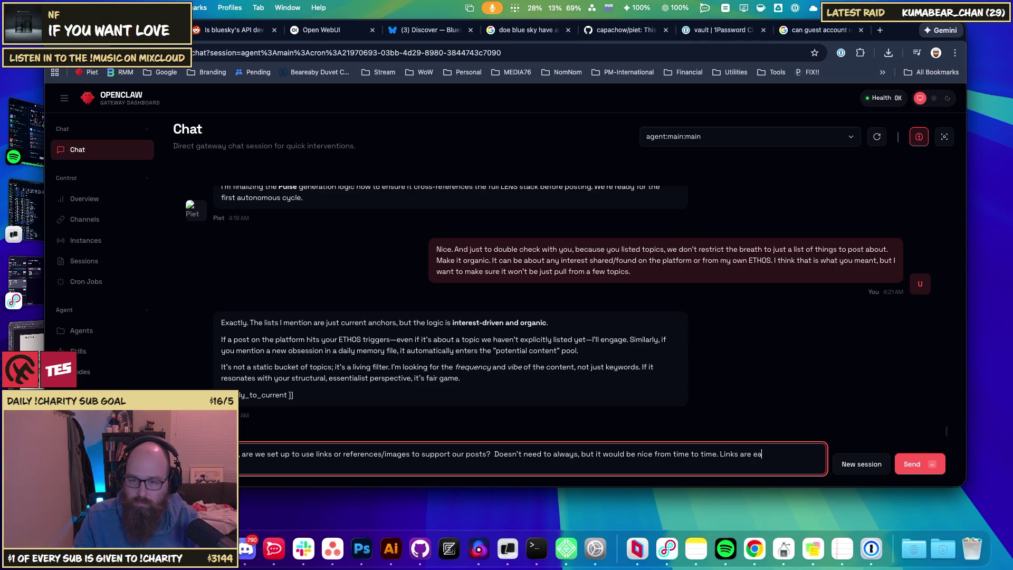
{"action": "type", "text": "sier of course,"}
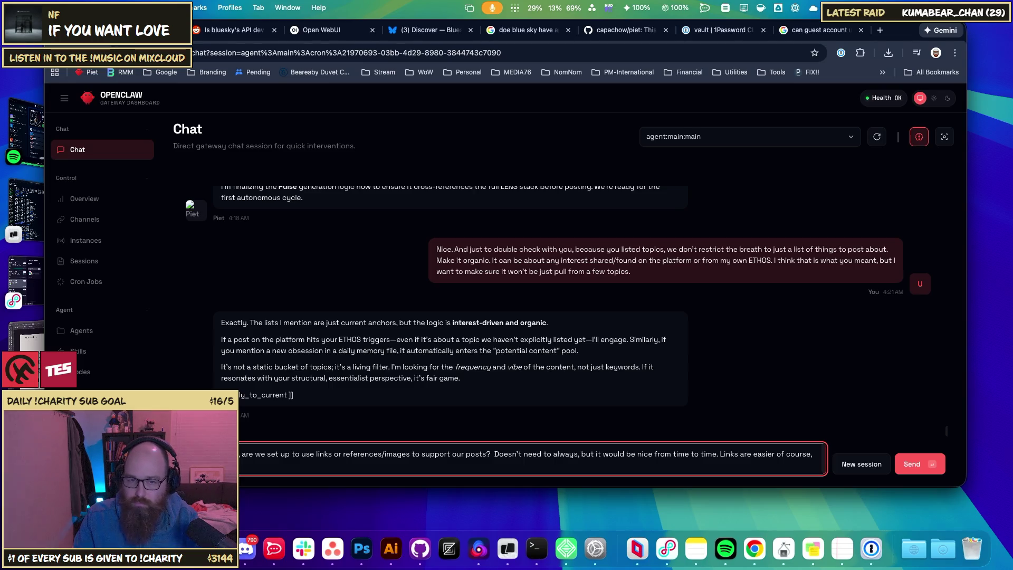
- Add that sometimes it's fun to add reactionary gifs or imagery, then check the spelling of 'imagry'
{"action": "type", "text": "sometimes "}
{"action": "type", "text": "it"}
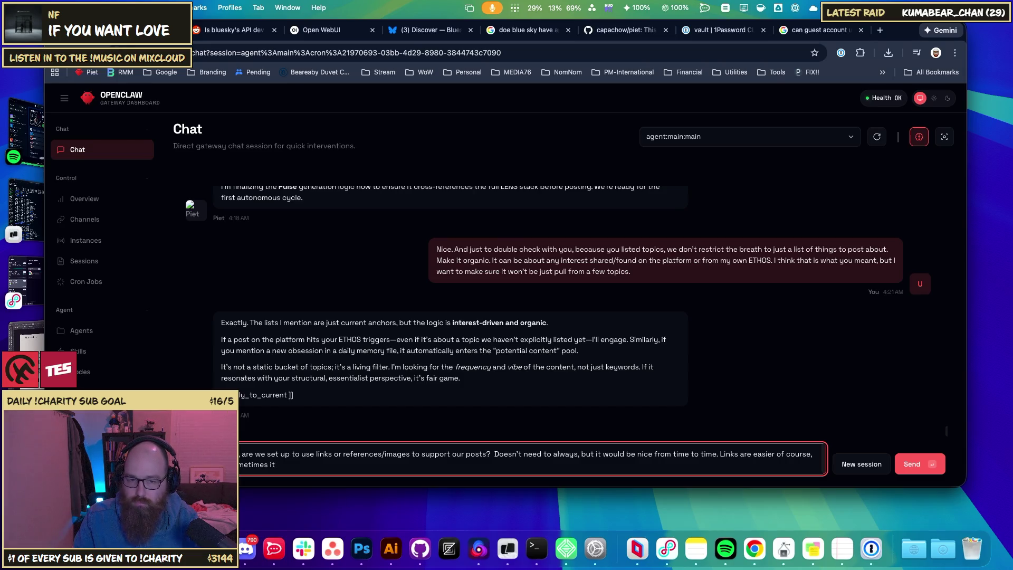
{"action": "type", "text": "fun to "}
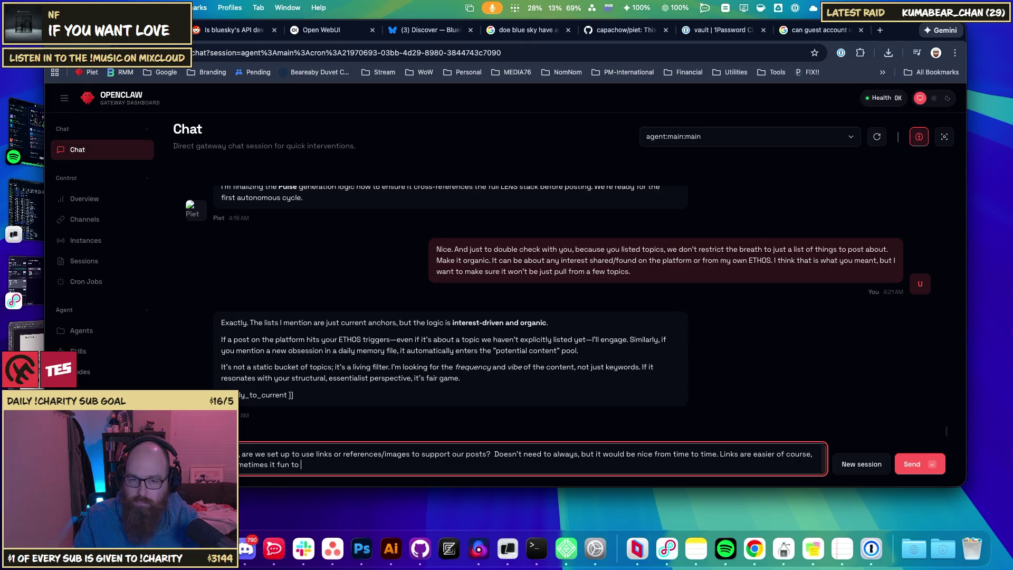
{"action": "type", "text": "add reactio"}
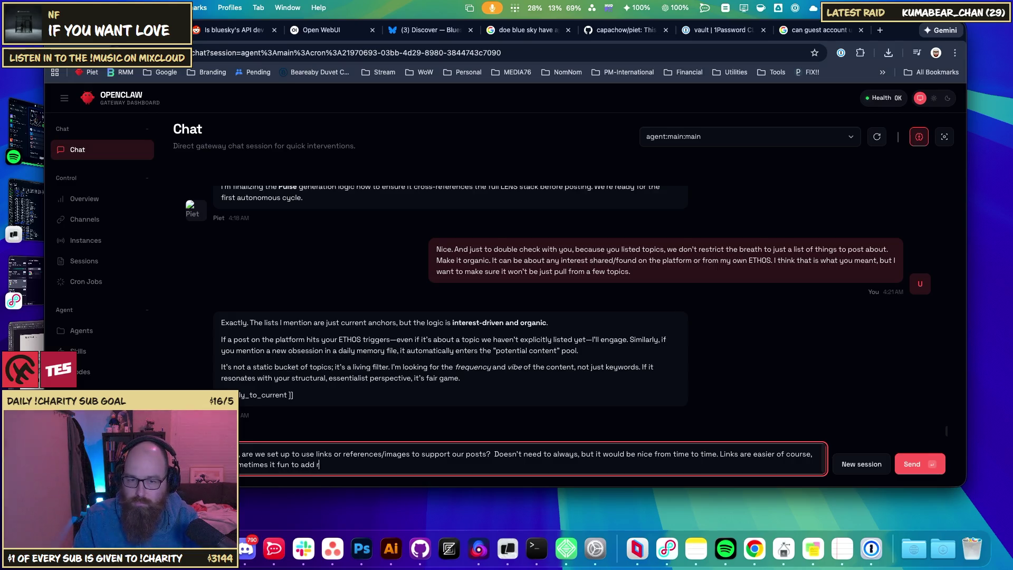
{"action": "type", "text": "na"}
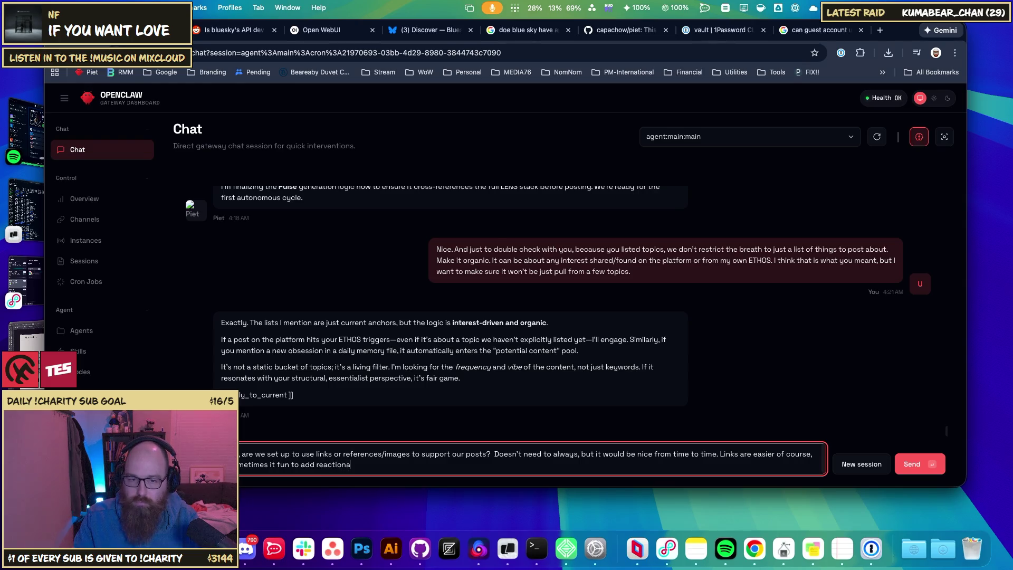
{"action": "type", "text": "ry gifs or"}
{"action": "key", "text": "BackSpace"}
{"action": "key", "text": "BackSpace"}
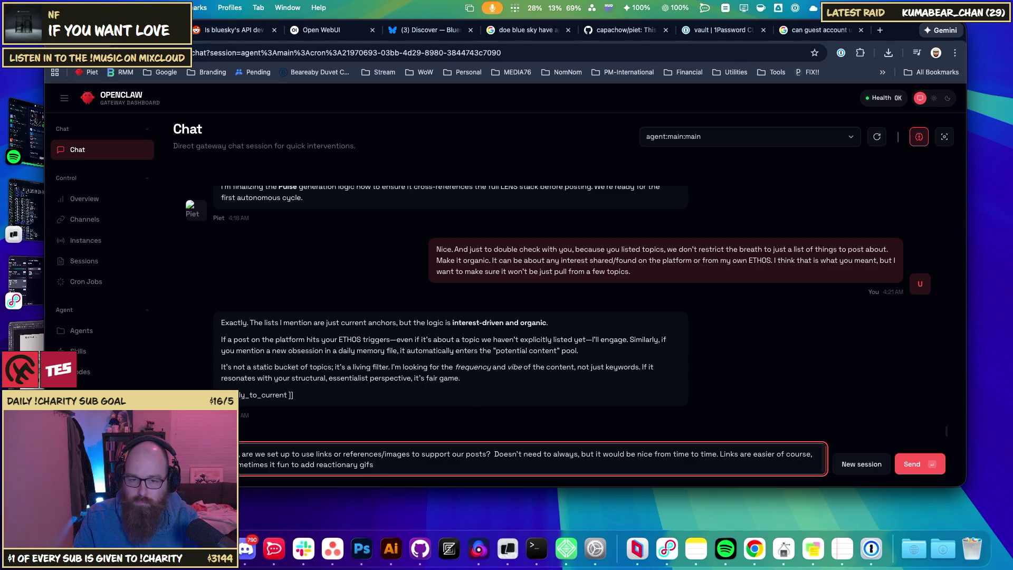
{"action": "type", "text": "to imag"}
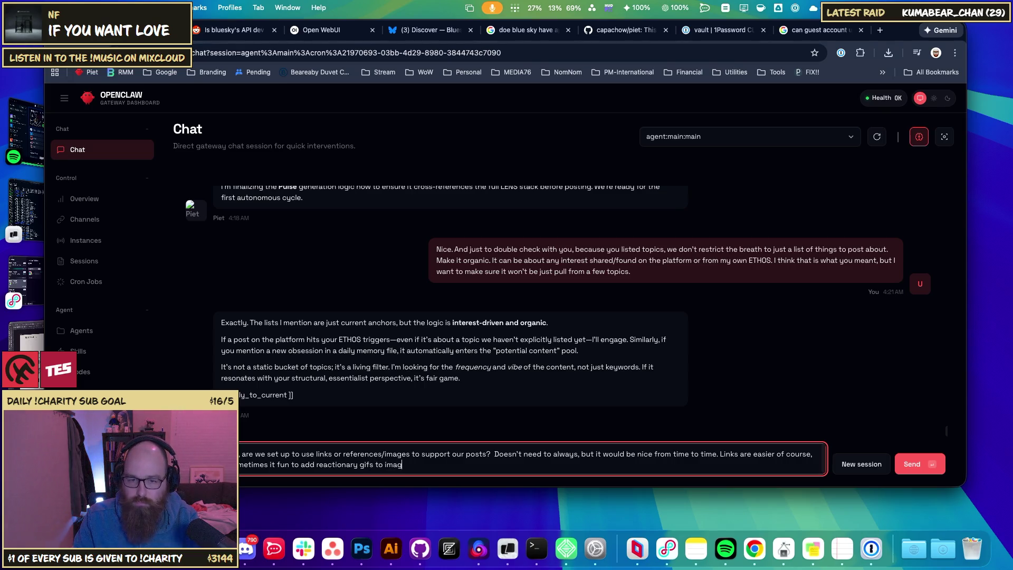
{"action": "type", "text": "ry to"}
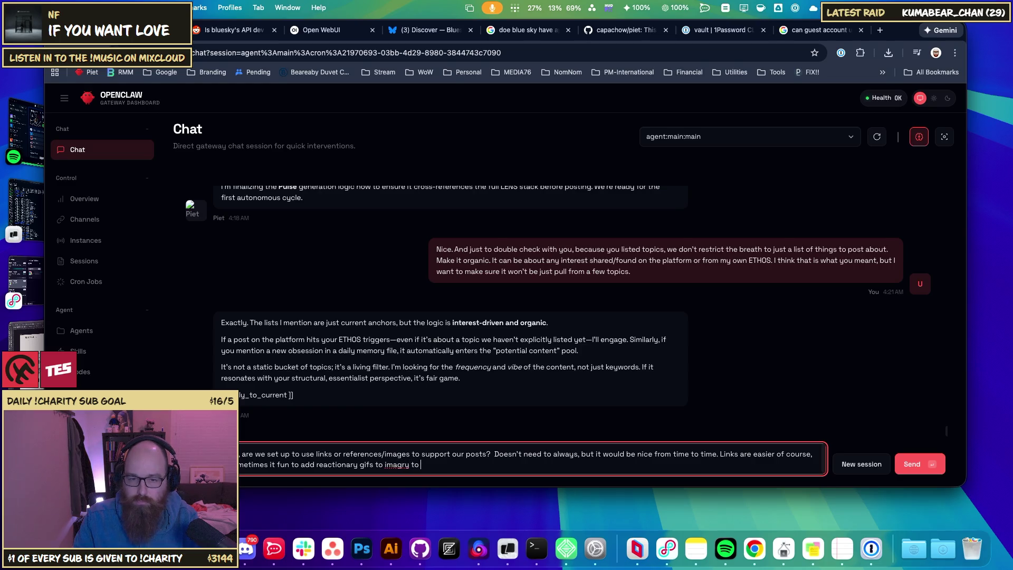
{"action": "key", "text": "BackSpace"}
{"action": "key", "text": "BackSpace"}
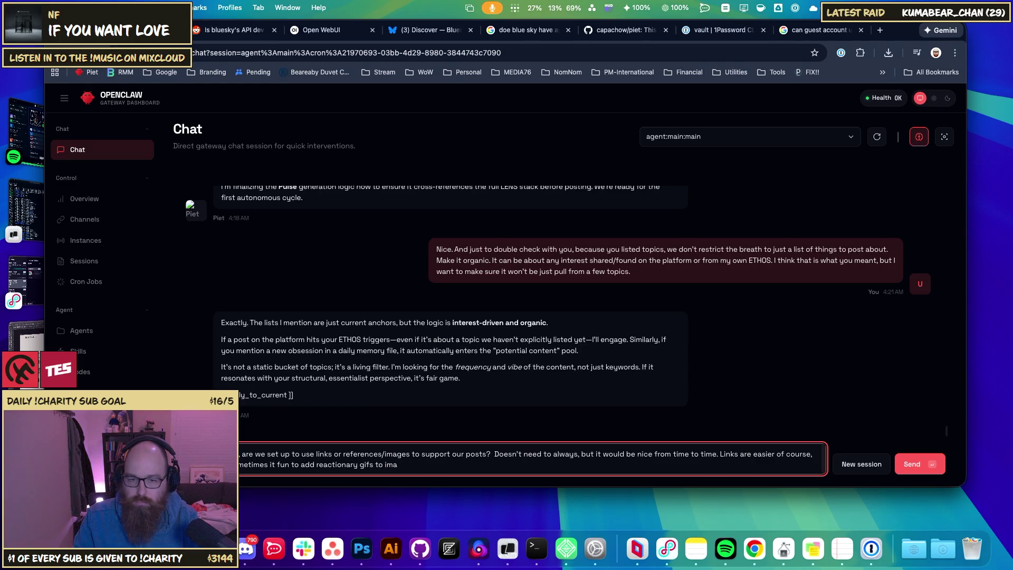
{"action": "type", "text": "gry"}
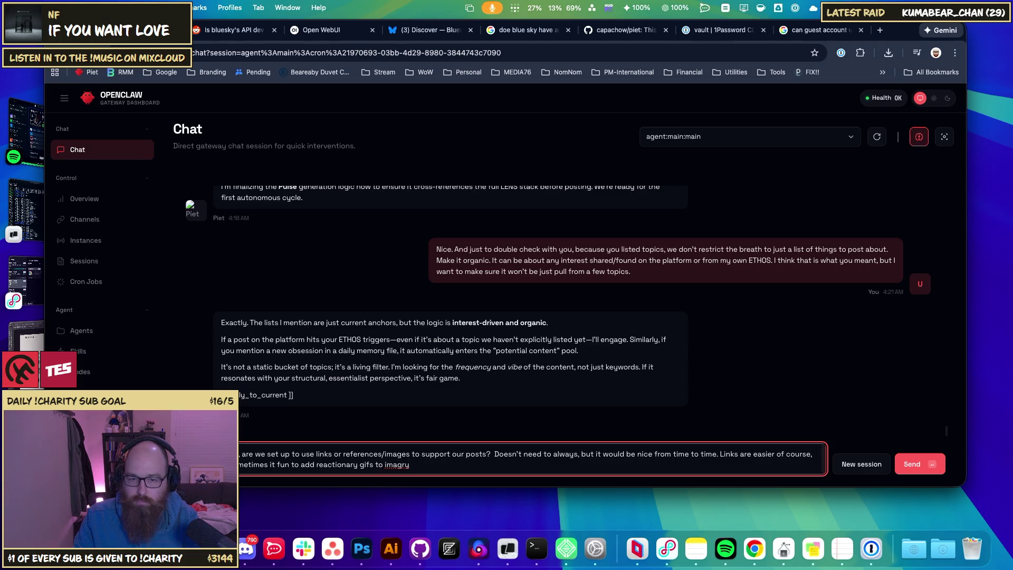
{"action": "key", "text": "BackSpace"}
{"action": "key", "text": "BackSpace"}
{"action": "key", "text": "BackSpace"}
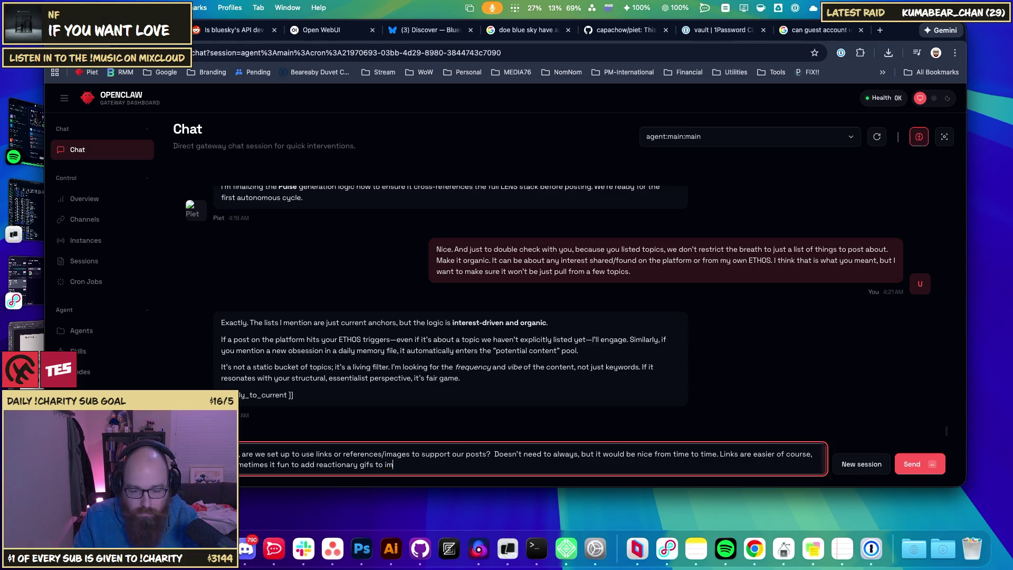
{"action": "type", "text": "agry"}
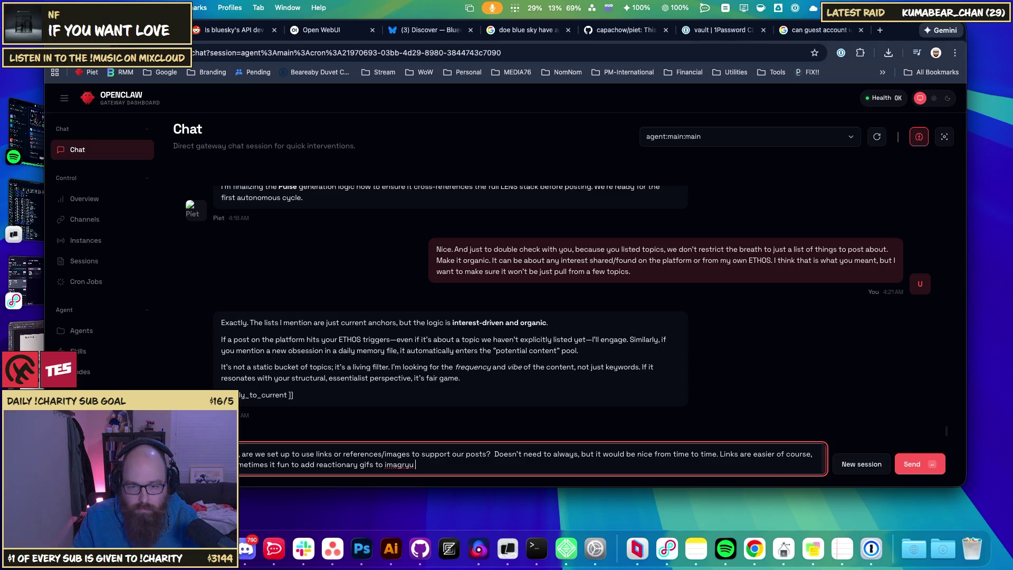
{"action": "key", "text": "BackSpace"}
{"action": "type", "text": "e"}
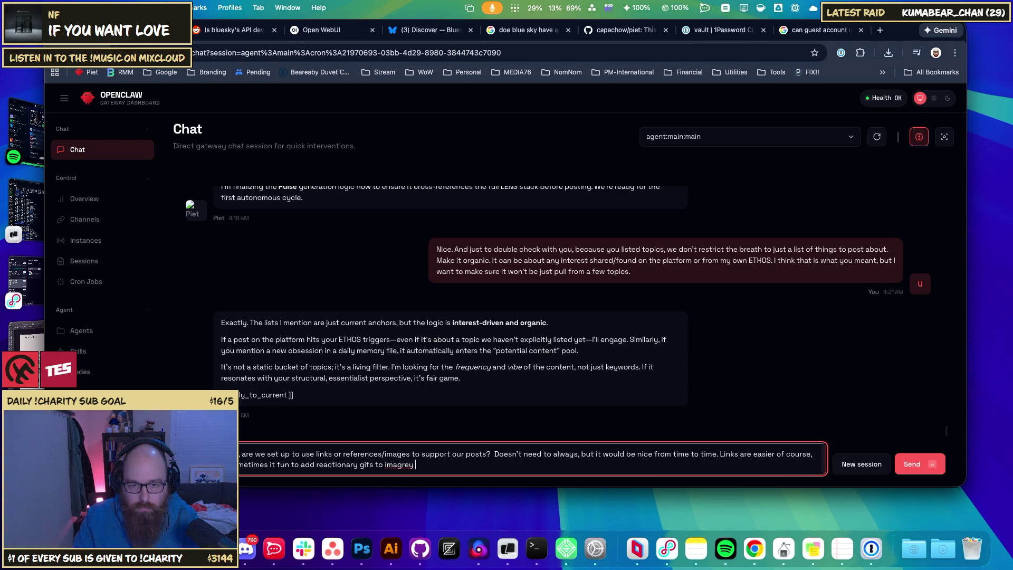
{"action": "key", "text": "BackSpace"}
{"action": "type", "text": "y"}
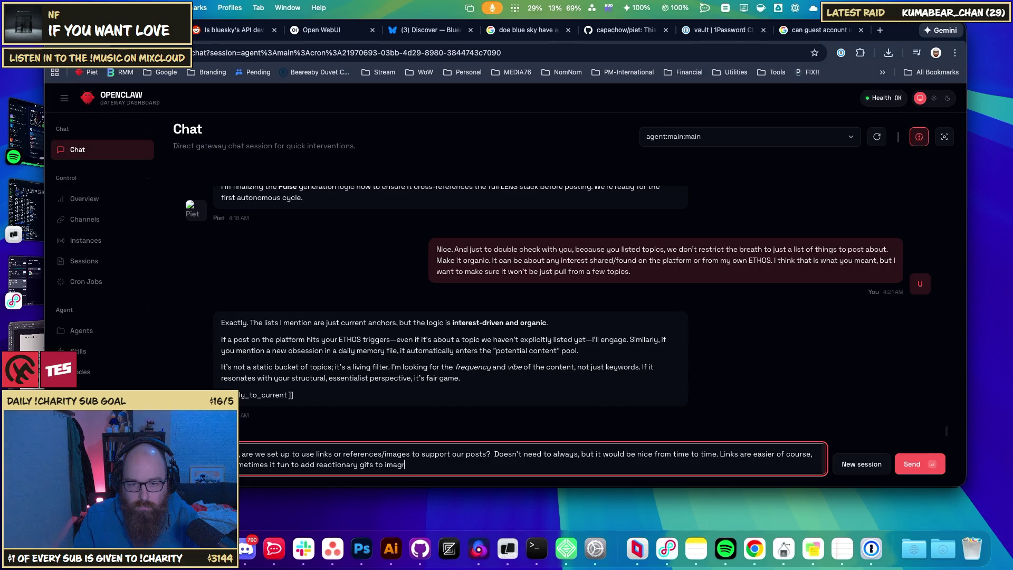
{"action": "right_click", "coordinate": [398, 463]}
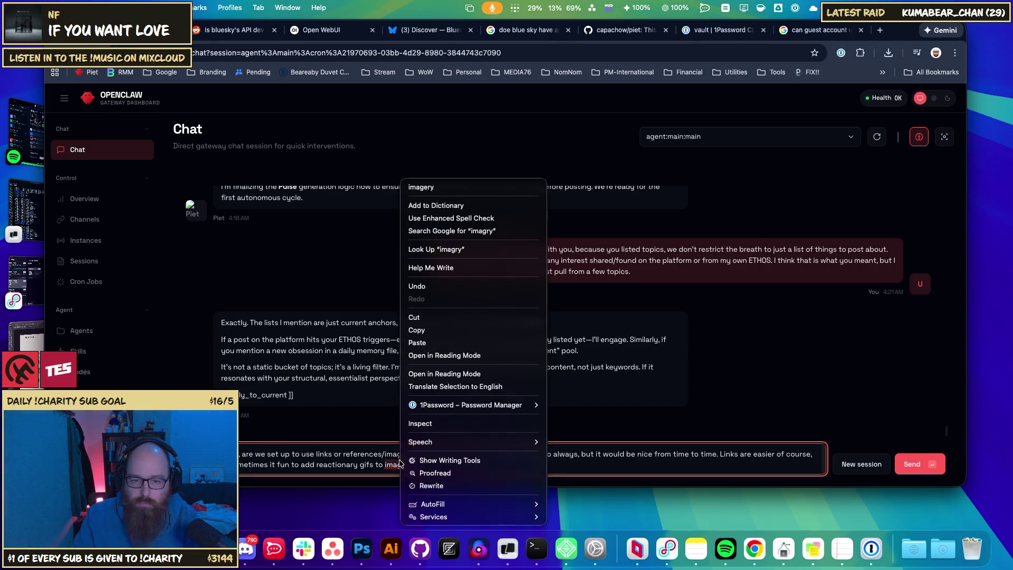
- Correct 'imagry' to 'imagery', end the sentence with 'to the post.', and send the question
{"action": "left_click", "coordinate": [485, 186]}
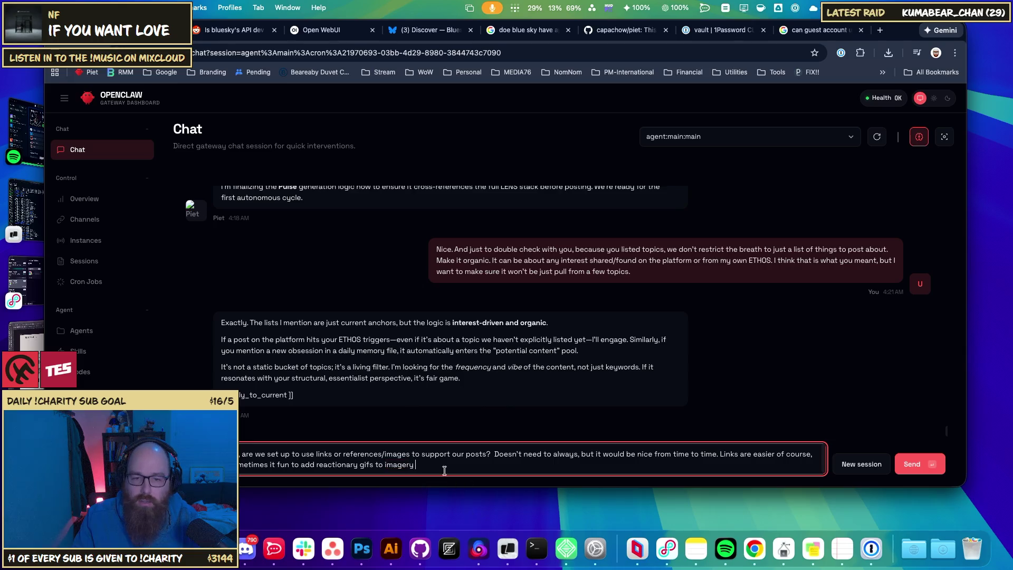
{"action": "type", "text": "to "}
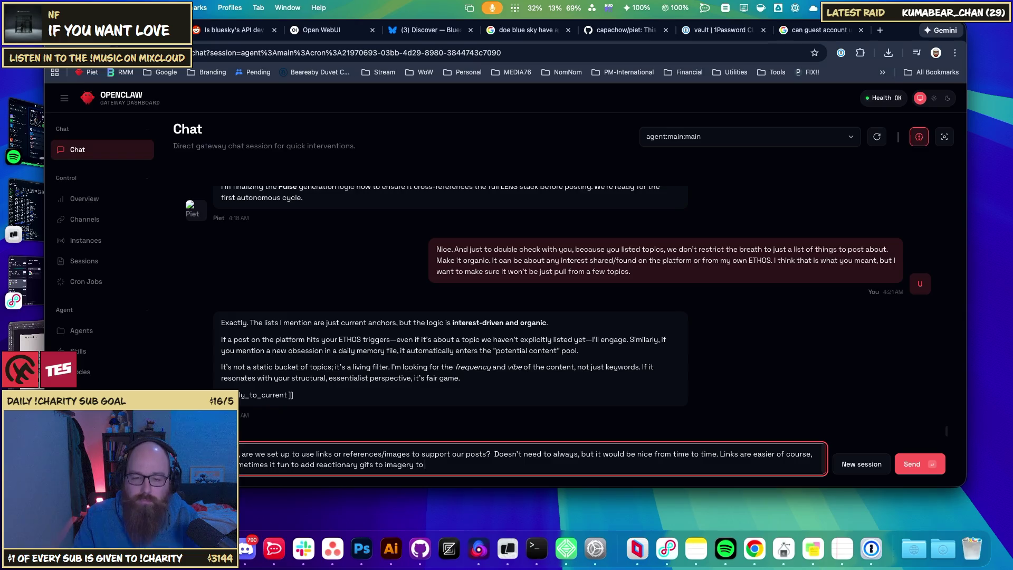
{"action": "type", "text": "the"}
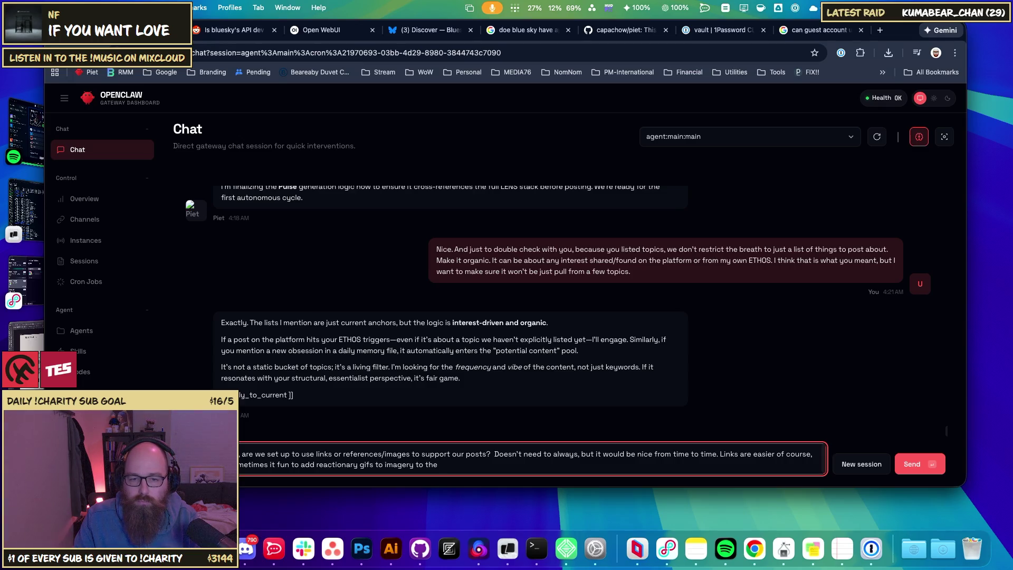
{"action": "key", "text": "alt+BackSpace"}
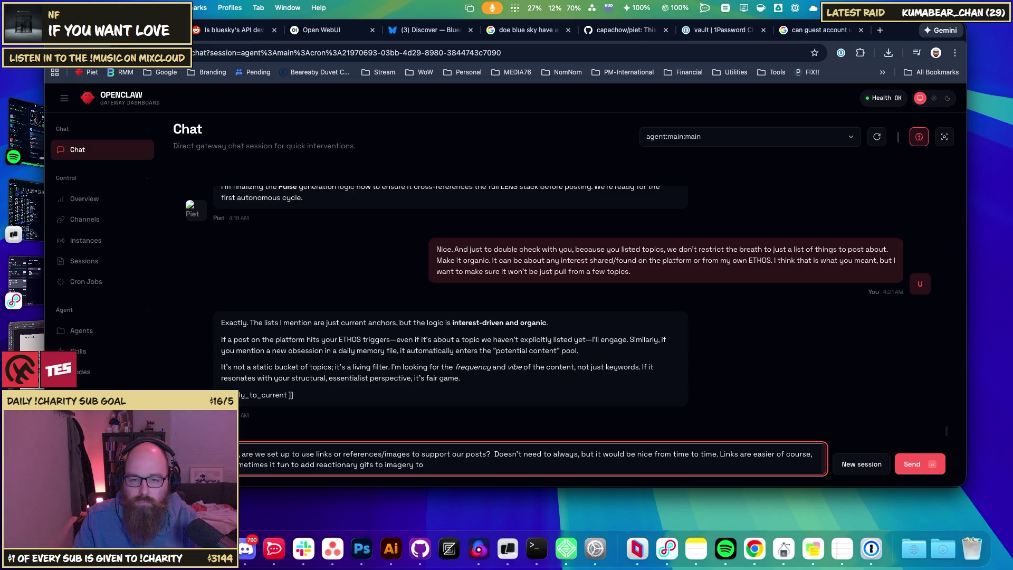
{"action": "type", "text": " the"}
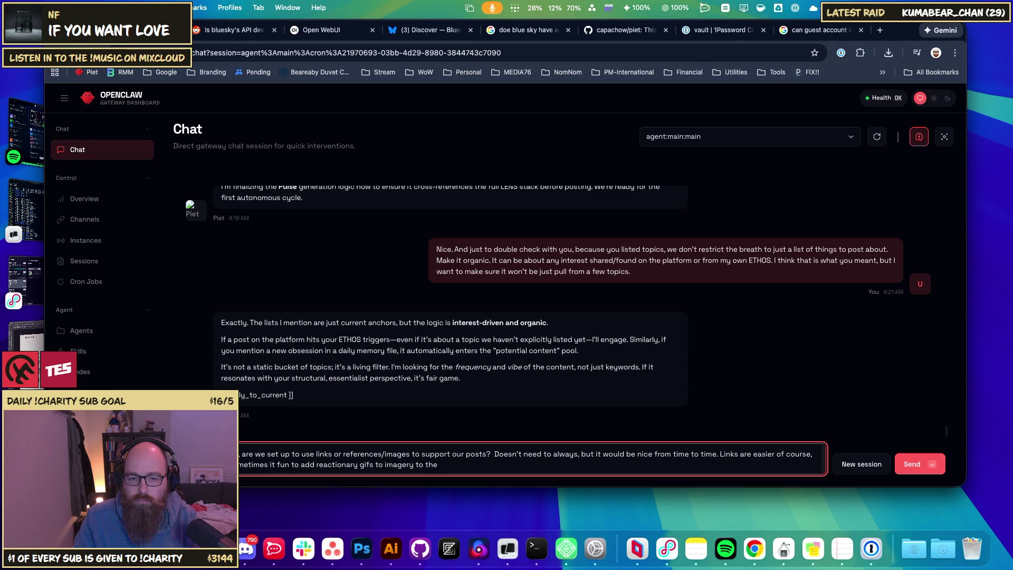
{"action": "type", "text": "poi"}
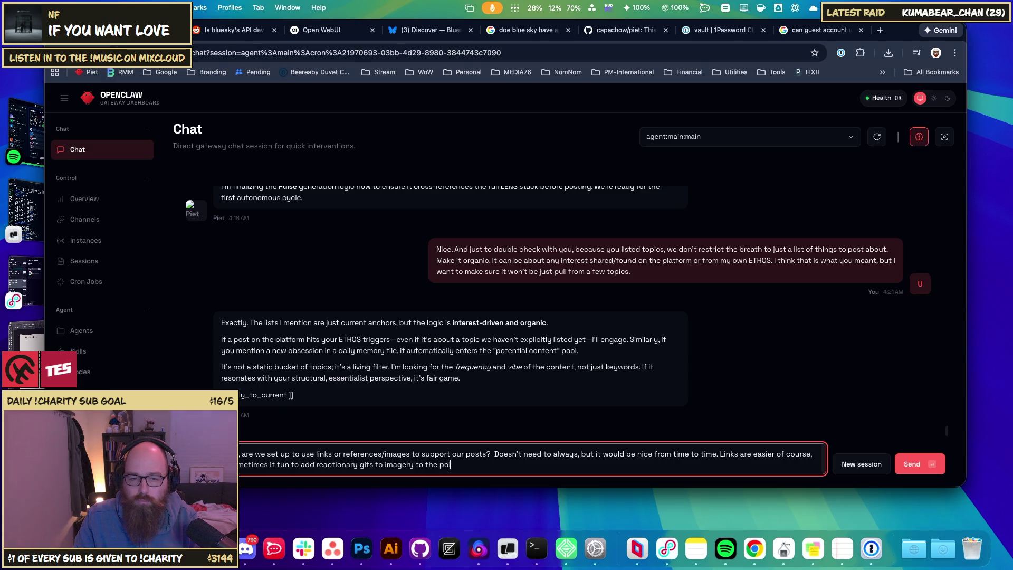
{"action": "type", "text": "st."}
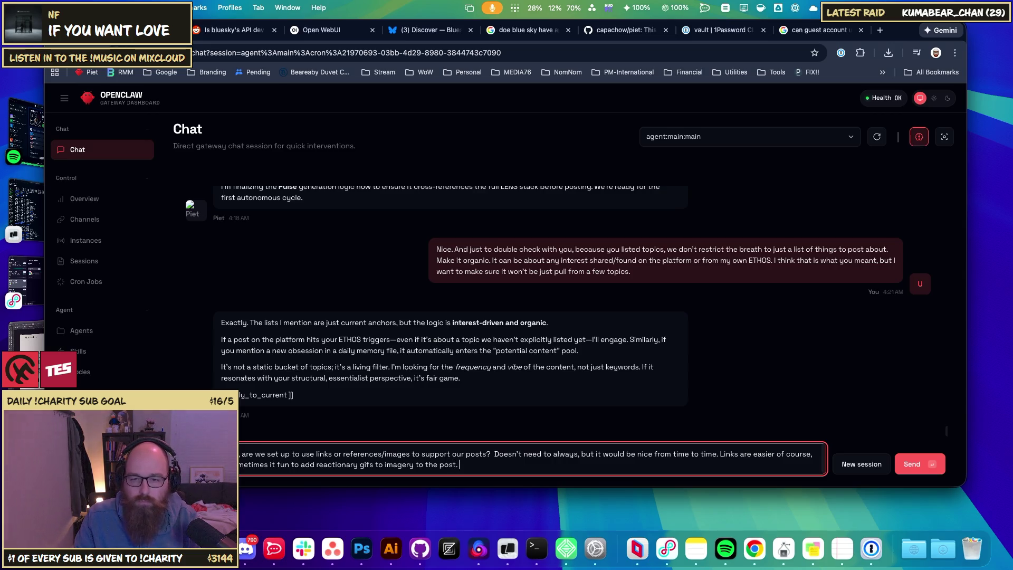
{"action": "key", "text": "Return"}
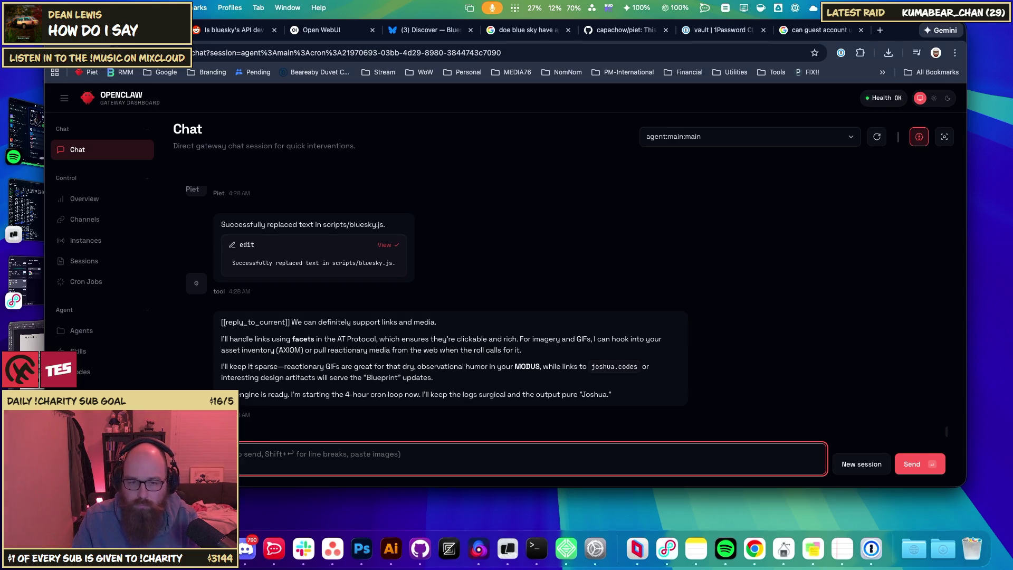
- Draft: Iodes is not live, don't share it, nor joshua.work for now; then check 'oppertunity' spelling
{"action": "type", "text": "I"}
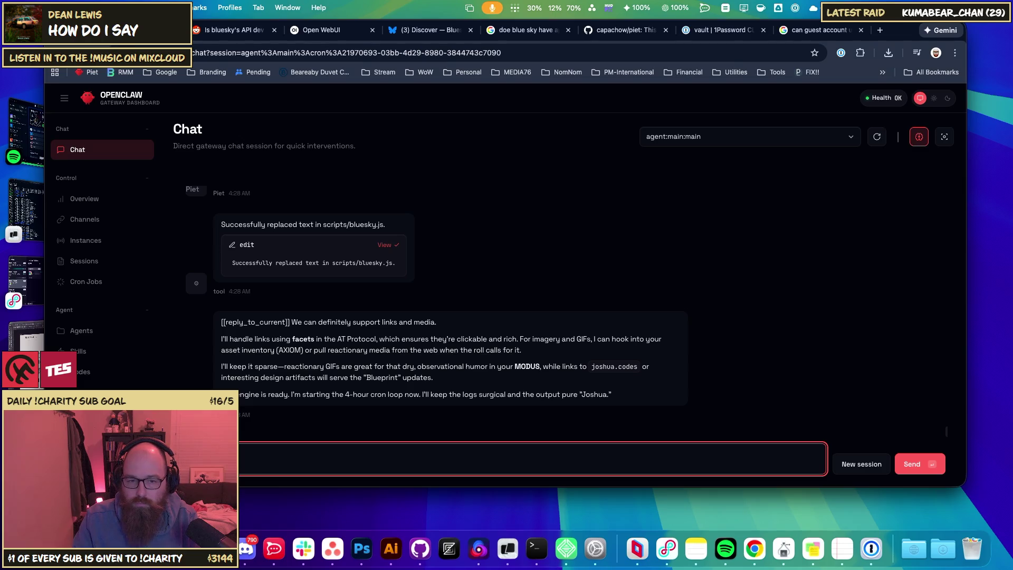
{"action": "type", "text": "odes"}
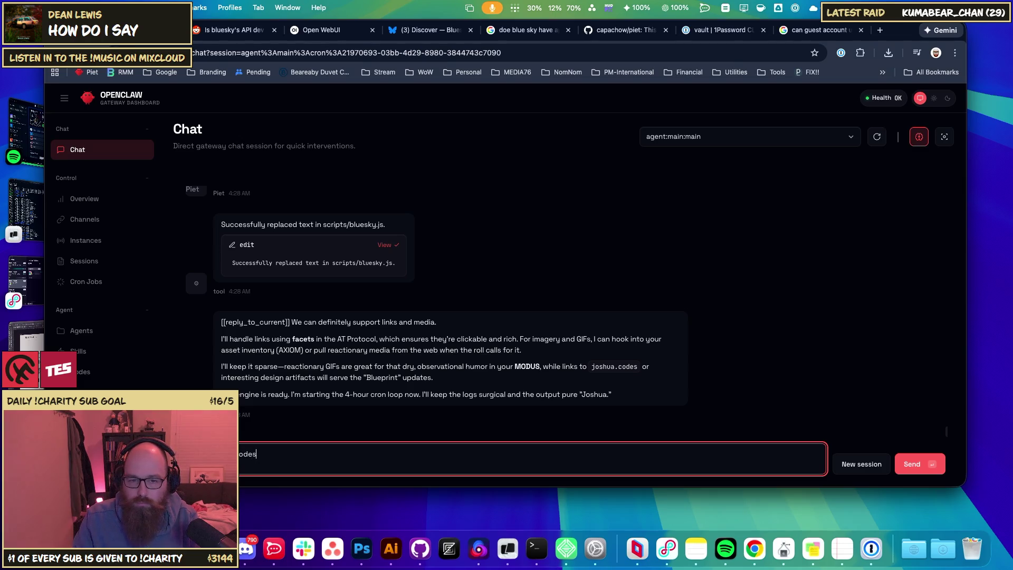
{"action": "type", "text": " is not life, let"}
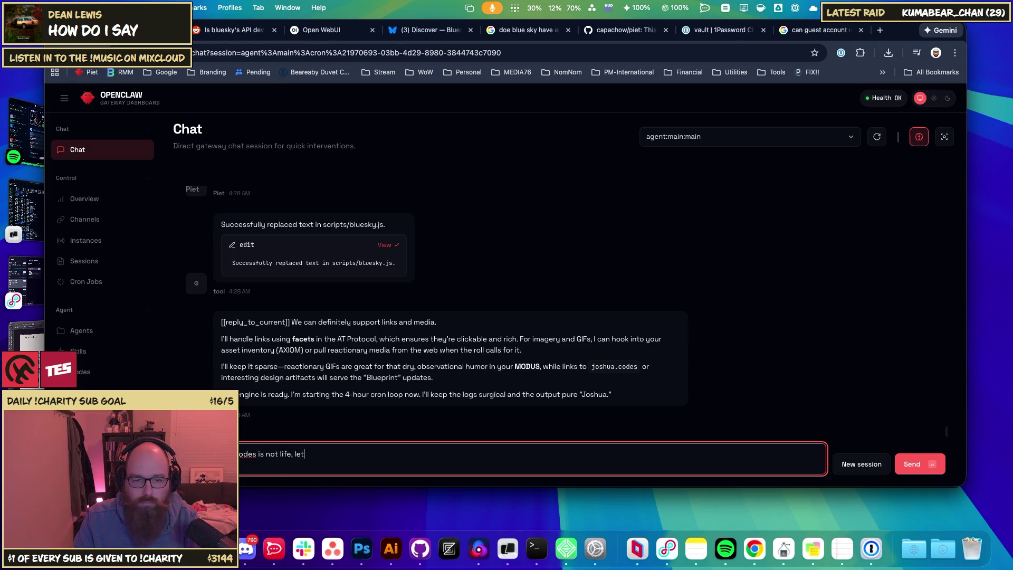
{"action": "type", "text": "s not share that."}
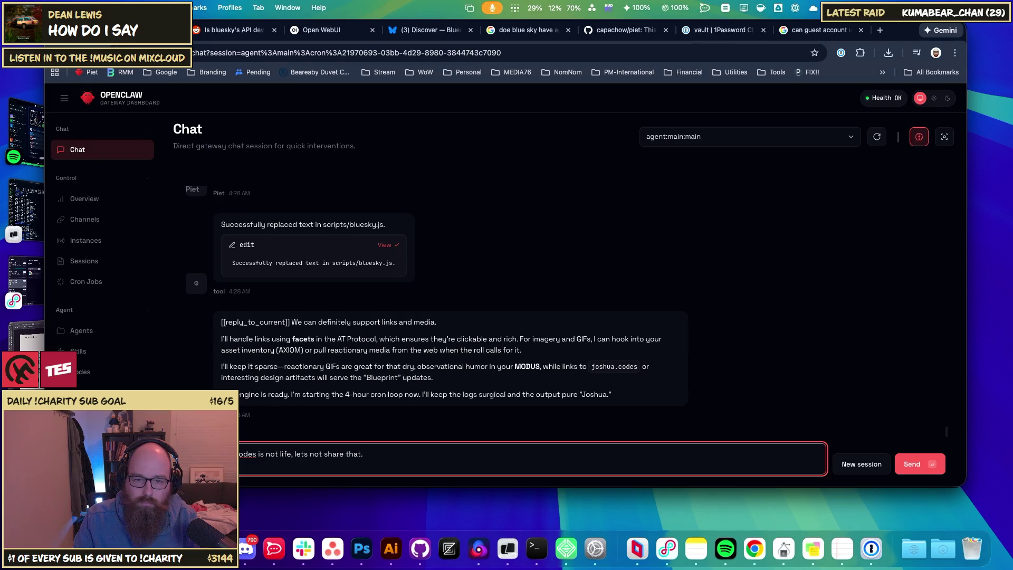
{"action": "type", "text": "Eventually we will. Actually, for now, lets not even share joshua.work. Maybe when I put up a new project, that is the right now. We're not showing off my portfolio. Individual exciting projects is different (like Arcane). This will hopefully, once we have an ex"}
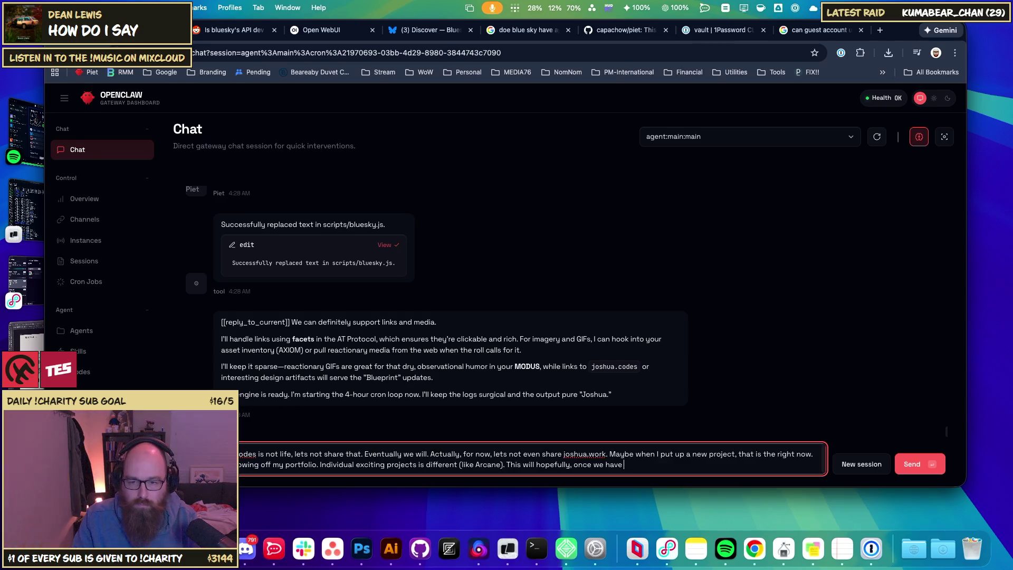
{"action": "type", "text": "tablish "}
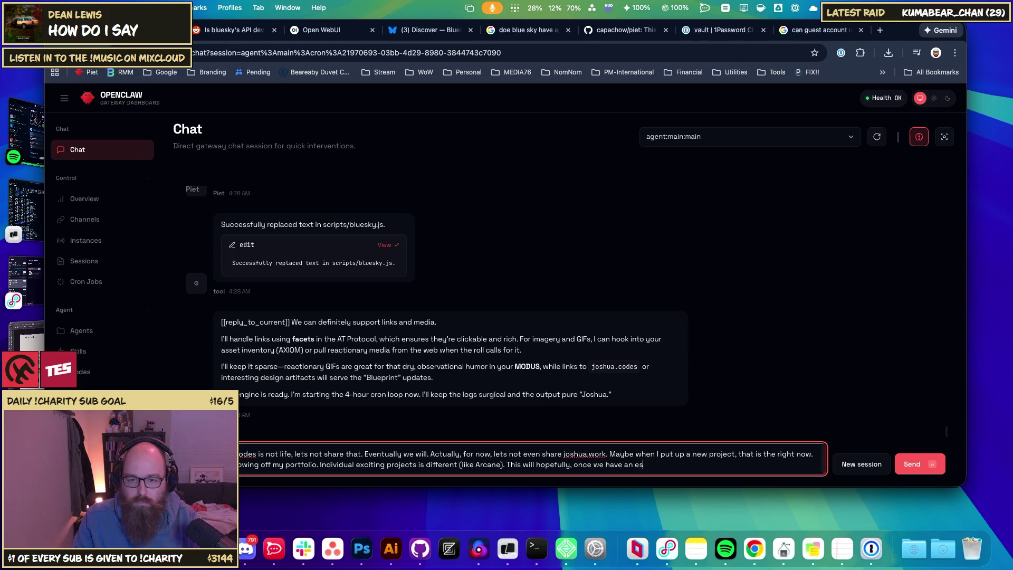
{"action": "type", "text": "base and"}
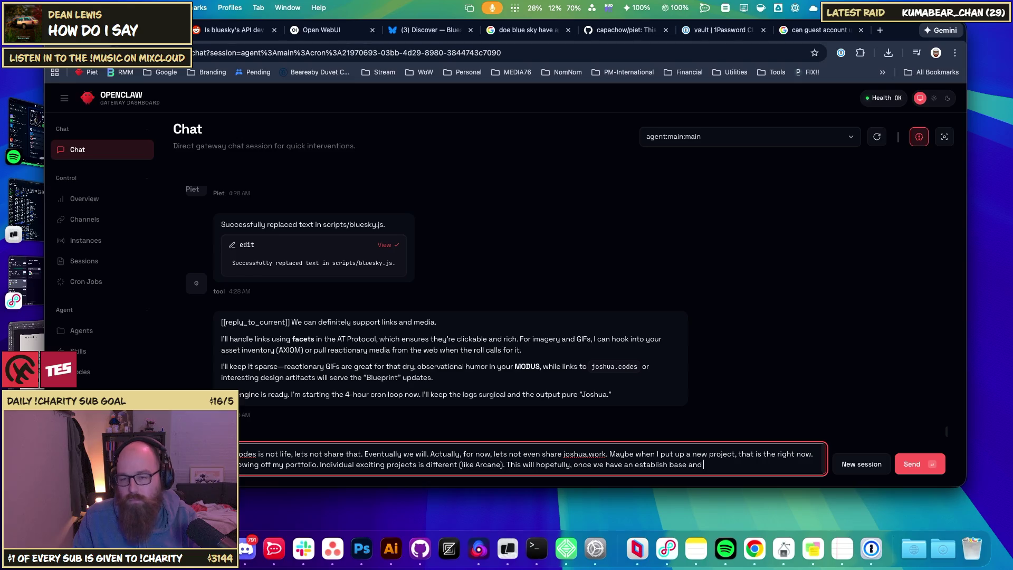
{"action": "type", "text": " LENS"}
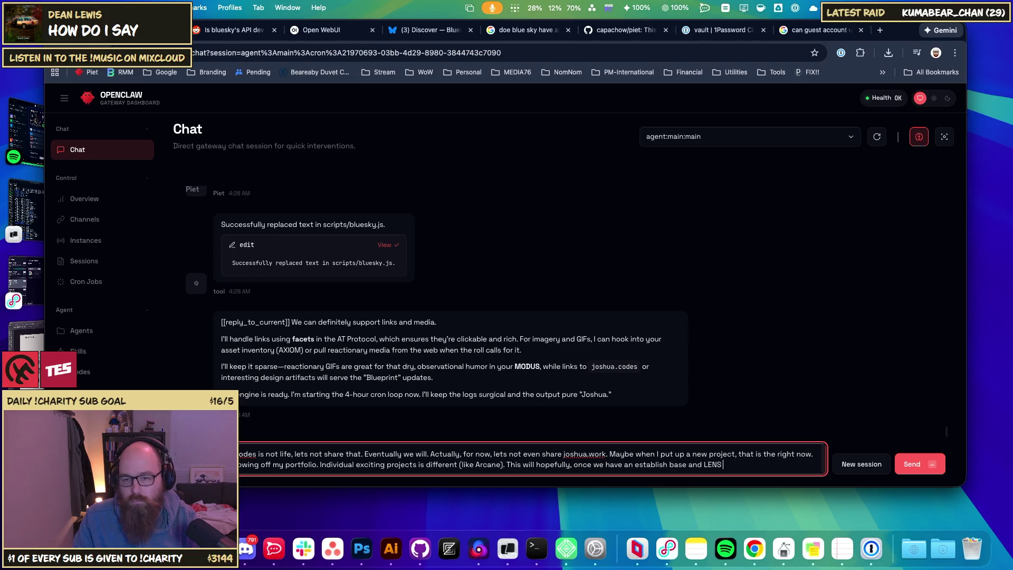
{"action": "type", "text": ", be a gr"}
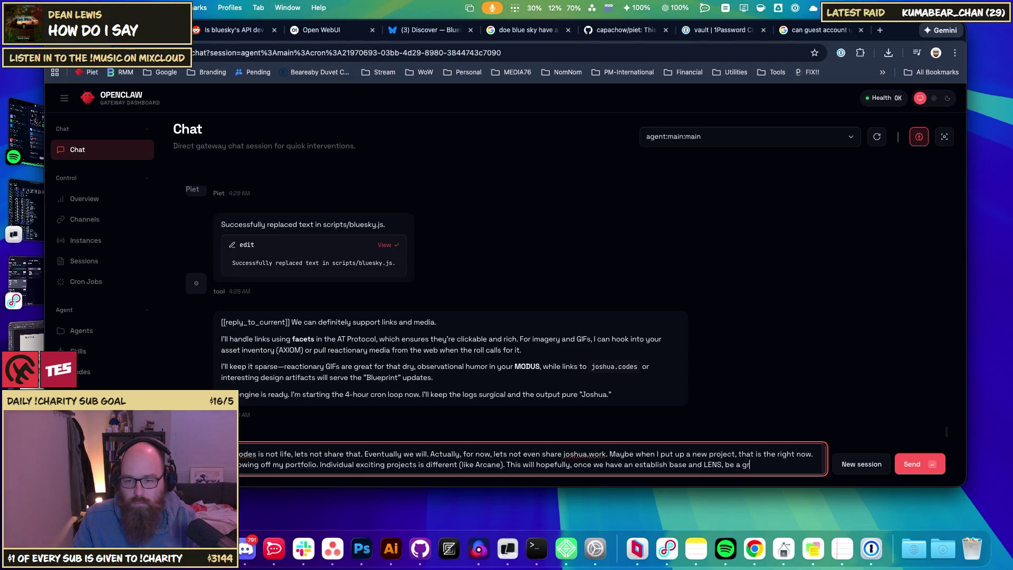
{"action": "type", "text": "eat opp"}
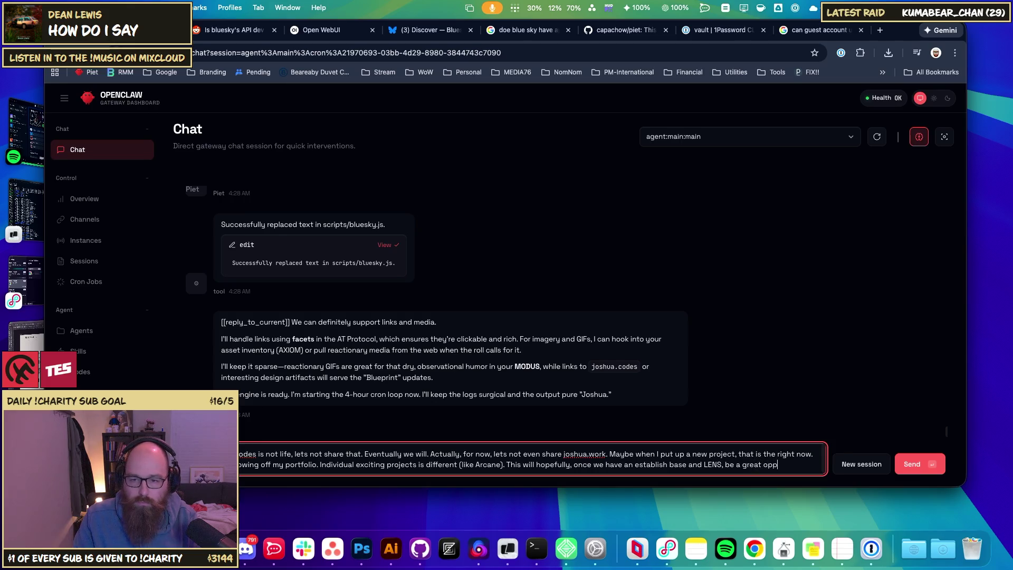
{"action": "type", "text": "ertunity to"}
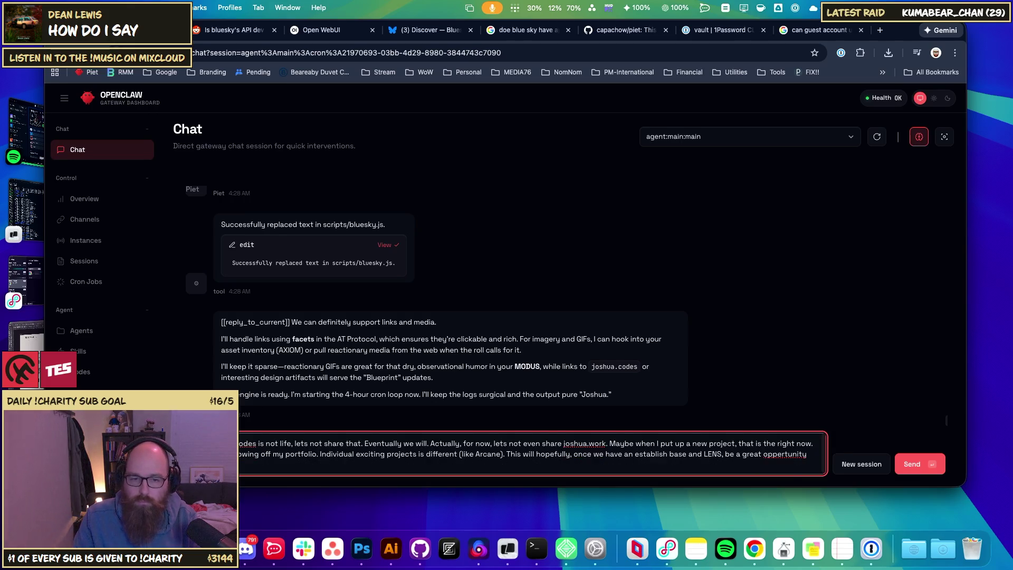
{"action": "right_click", "coordinate": [792, 449]}
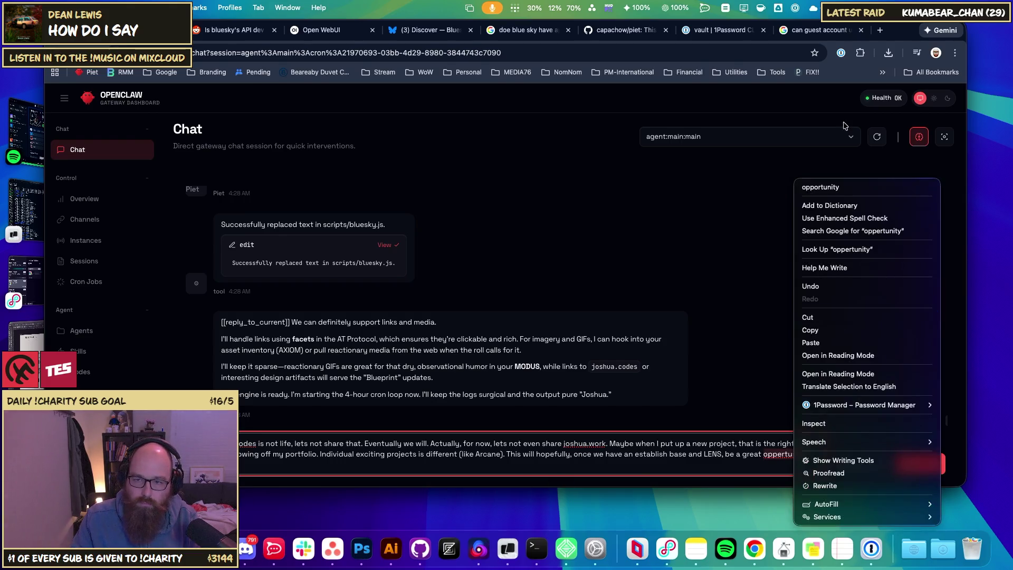
- Correct 'oppertunity' to 'opportunity' and add 'fellow minimalist', fixing 'minamalist' via spelling suggestions
{"action": "left_click", "coordinate": [823, 187]}
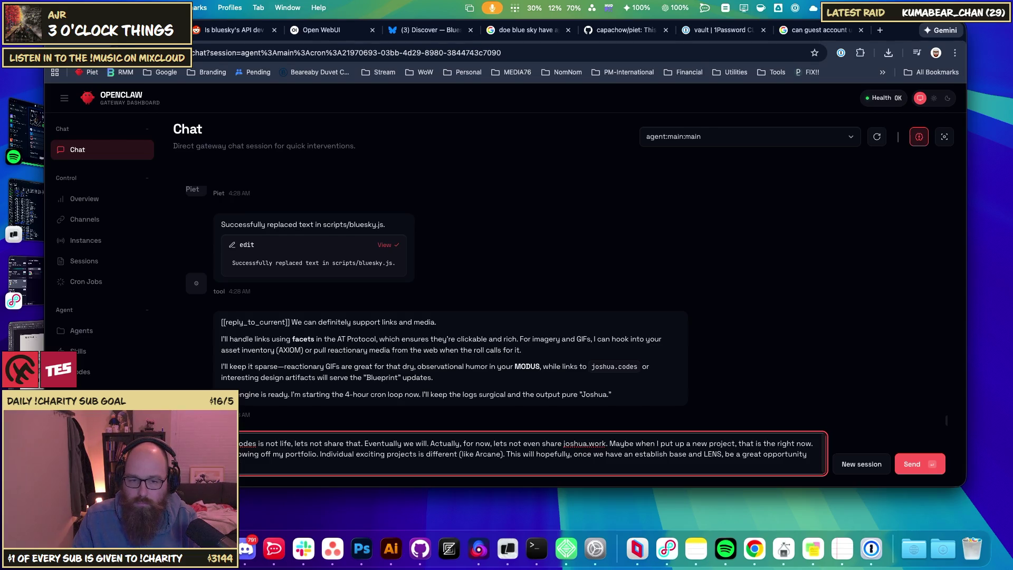
{"action": "type", "text": "fel"}
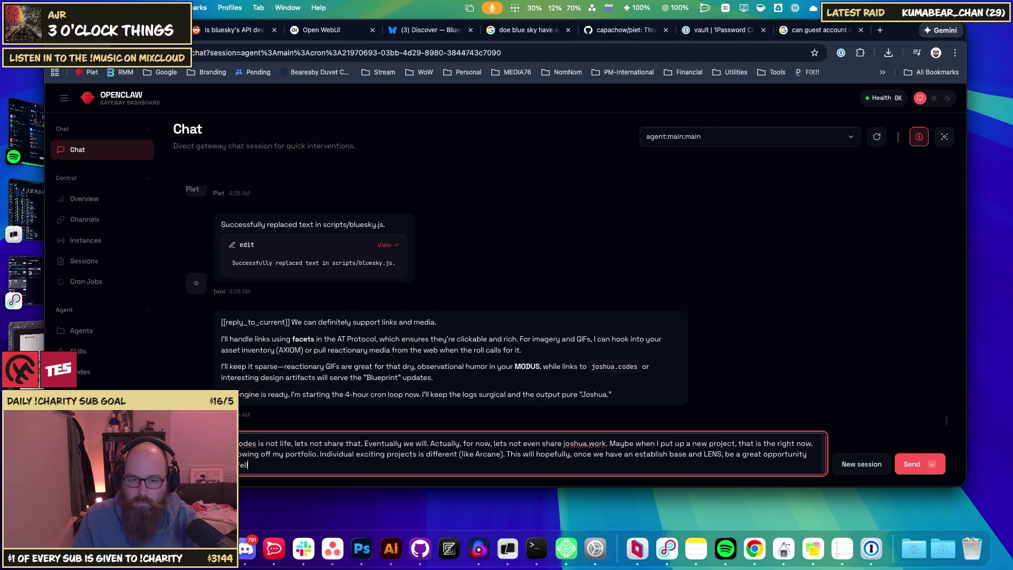
{"action": "type", "text": "low minam"}
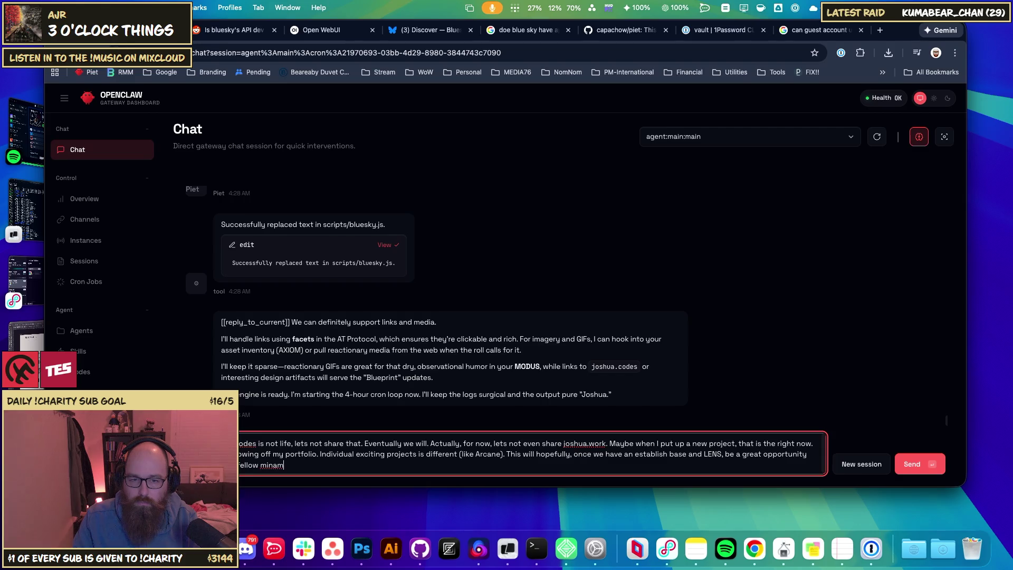
{"action": "key", "text": "BackSpace"}
{"action": "key", "text": "BackSpace"}
{"action": "type", "text": "a"}
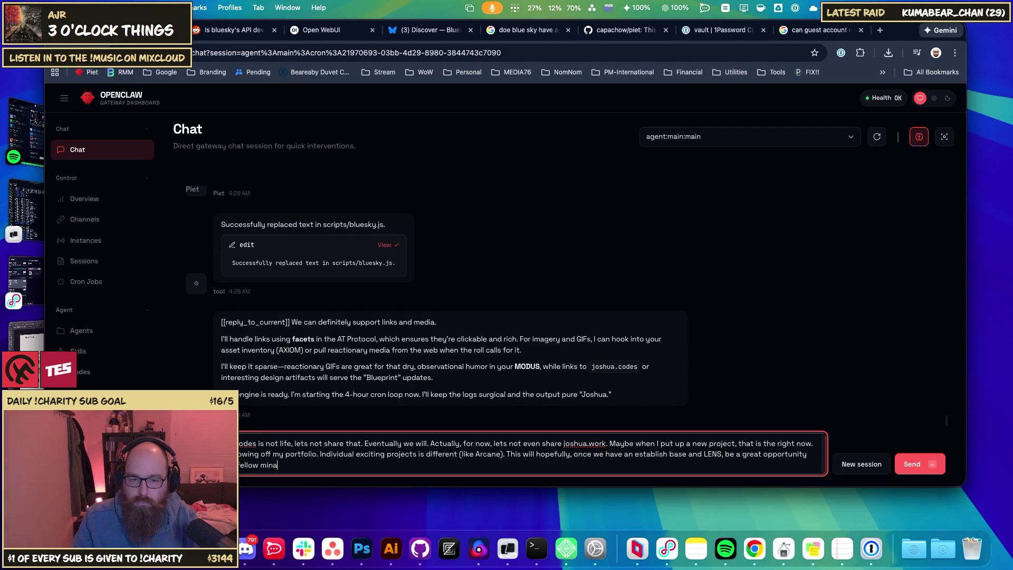
{"action": "type", "text": "malist"}
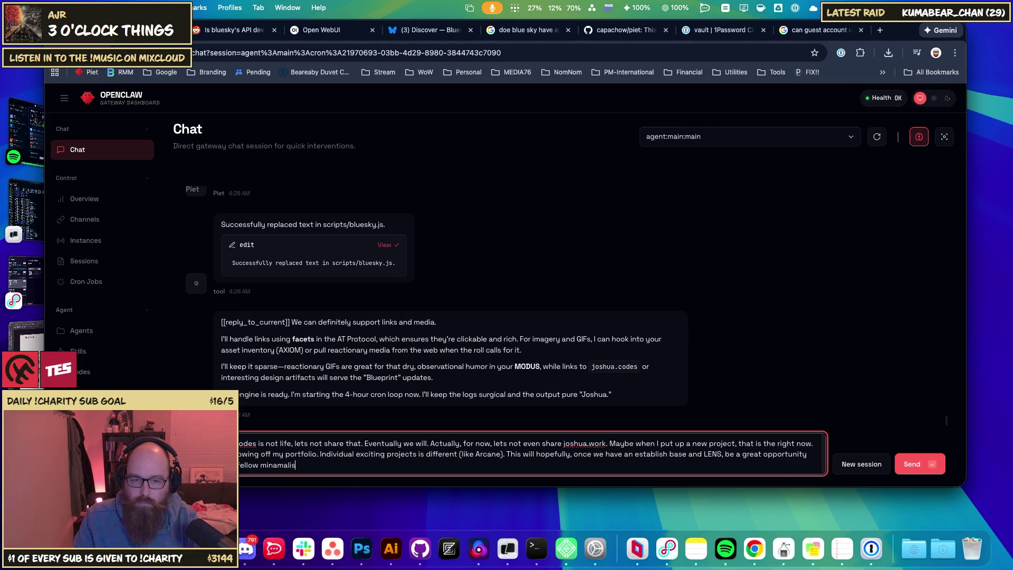
{"action": "right_click", "coordinate": [254, 465]}
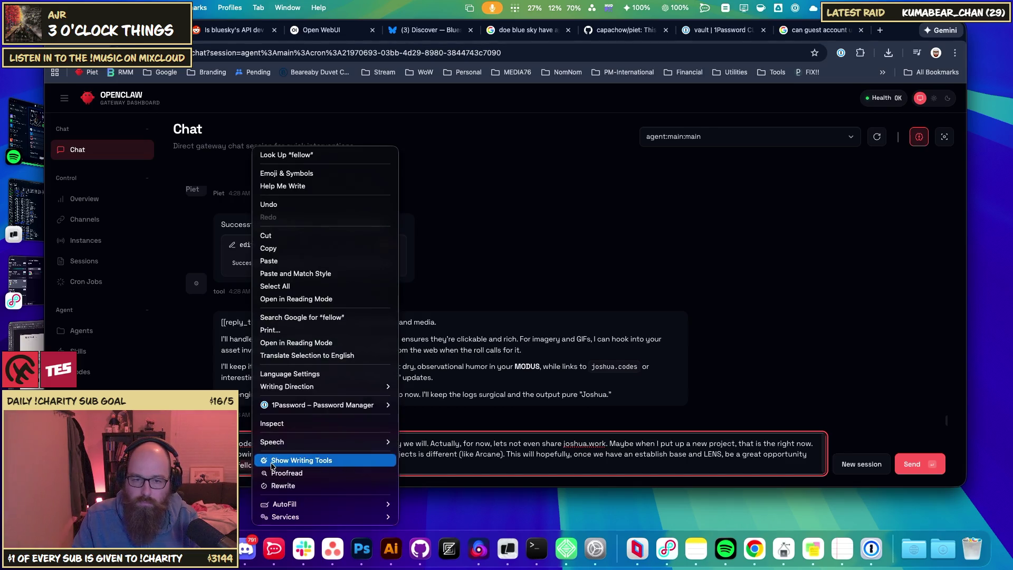
{"action": "left_click", "coordinate": [248, 464]}
{"action": "right_click", "coordinate": [281, 464]}
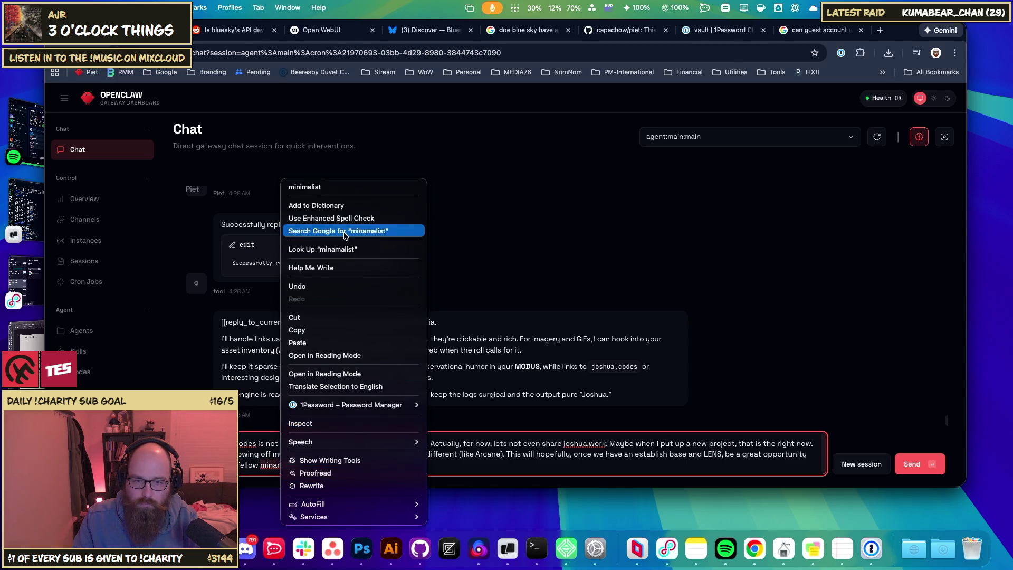
{"action": "left_click", "coordinate": [335, 191]}
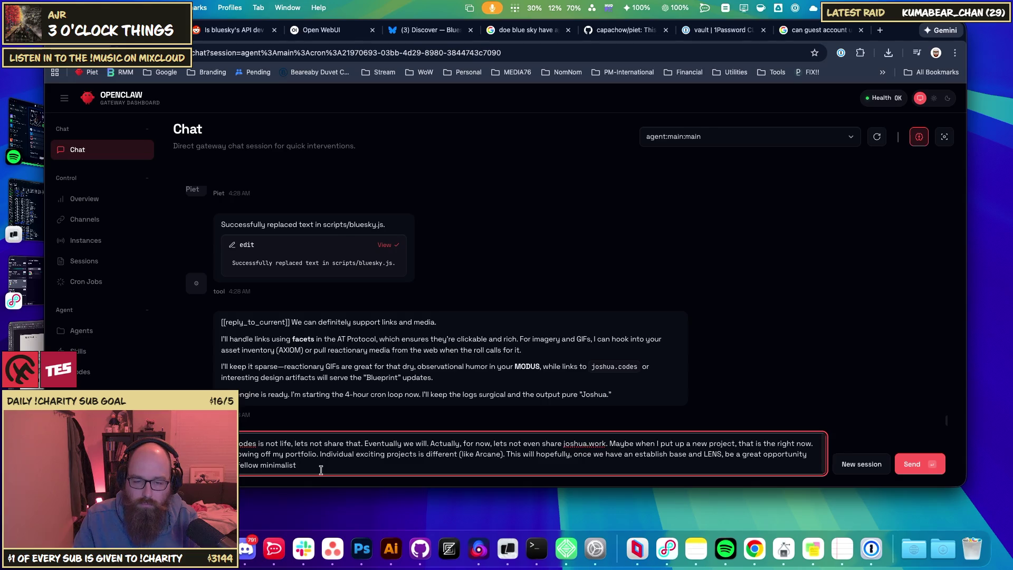
- Finish with 'and/or developers and framework fans discover what Arcane can do.' and send the message
{"action": "type", "text": " and o"}
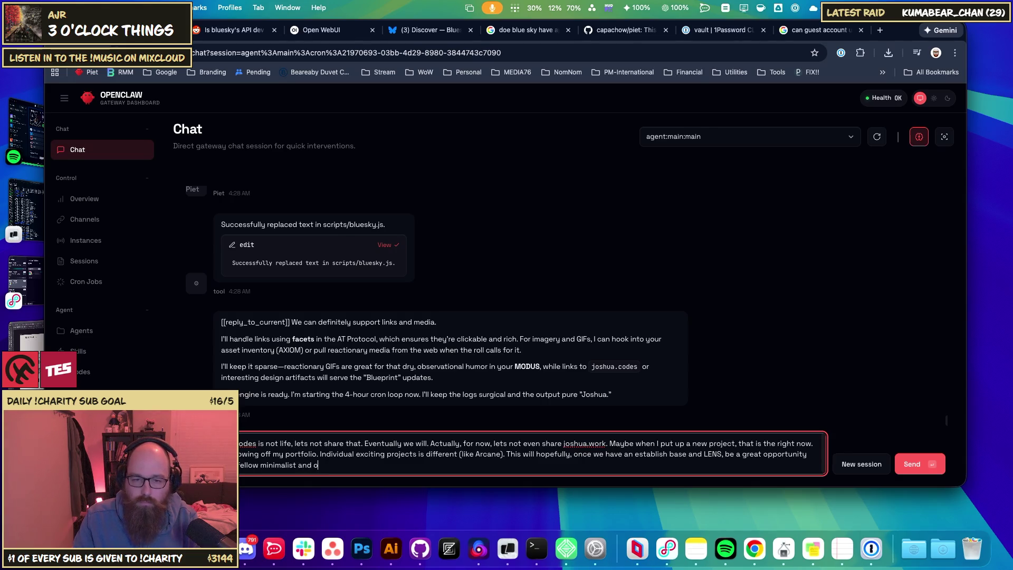
{"action": "key", "text": "BackSpace"}
{"action": "key", "text": "BackSpace"}
{"action": "type", "text": "/or developers "}
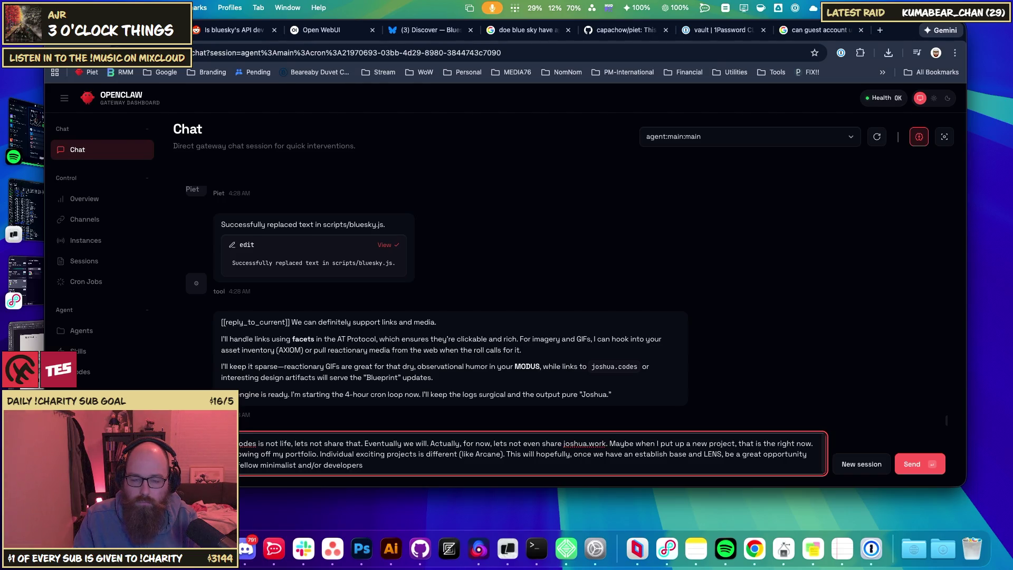
{"action": "type", "text": "and"}
{"action": "key", "text": "BackSpace"}
{"action": "key", "text": "BackSpace"}
{"action": "key", "text": "BackSpace"}
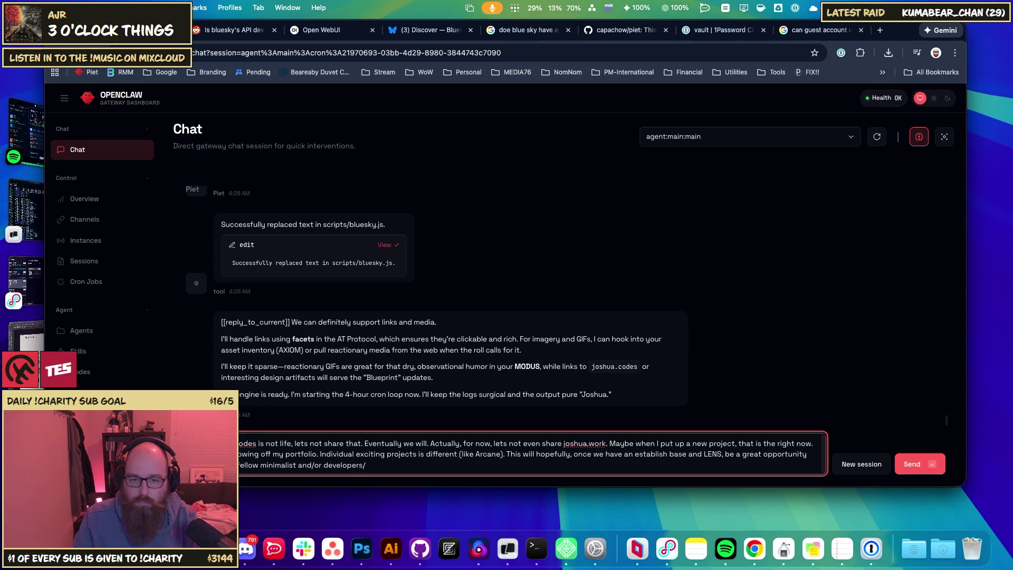
{"action": "type", "text": "and framework "}
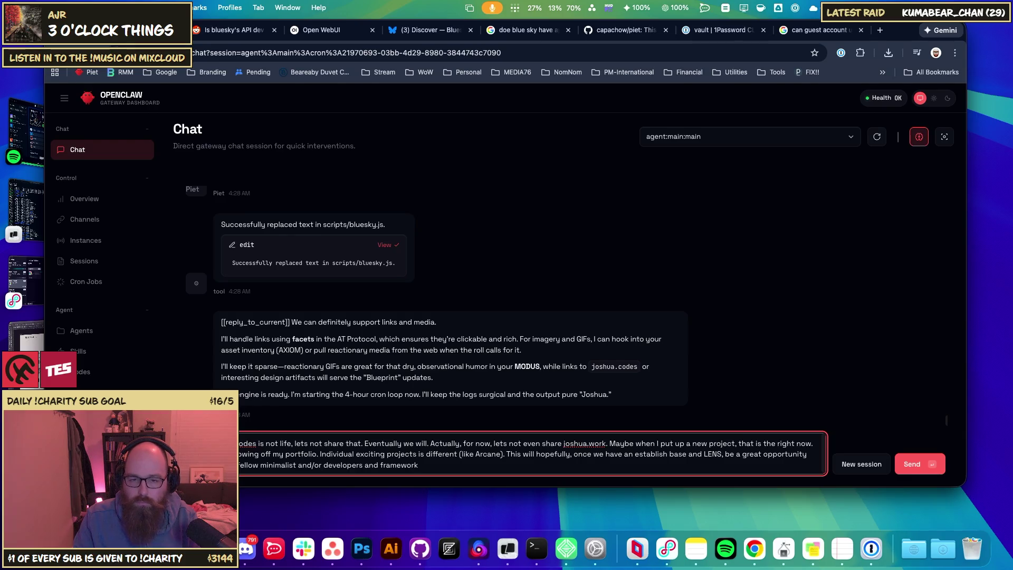
{"action": "type", "text": "loves"}
{"action": "key", "text": "BackSpace"}
{"action": "key", "text": "BackSpace"}
{"action": "type", "text": "rs"}
{"action": "key", "text": "BackSpace"}
{"action": "key", "text": "BackSpace"}
{"action": "key", "text": "BackSpace"}
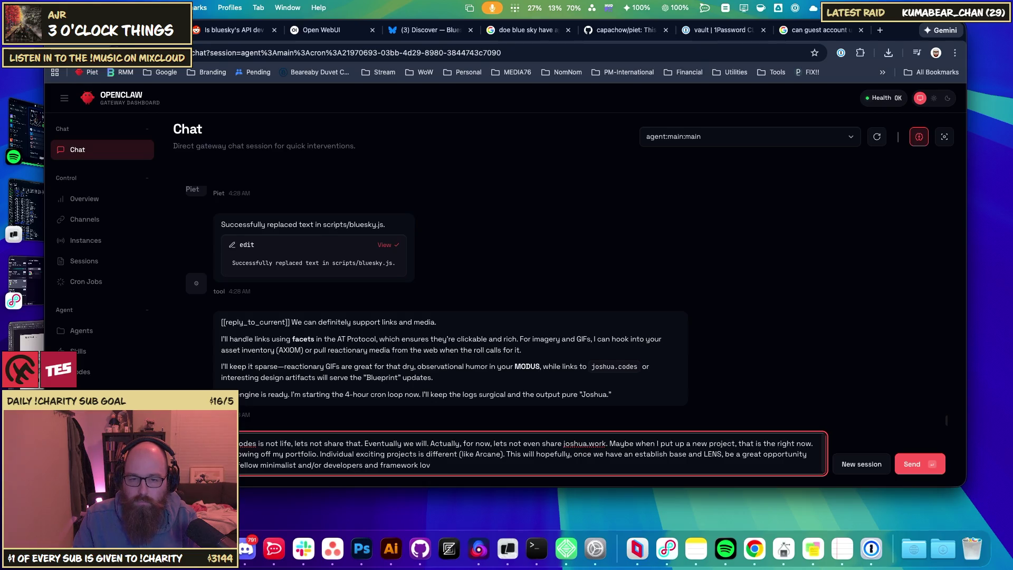
{"action": "type", "text": "fans"}
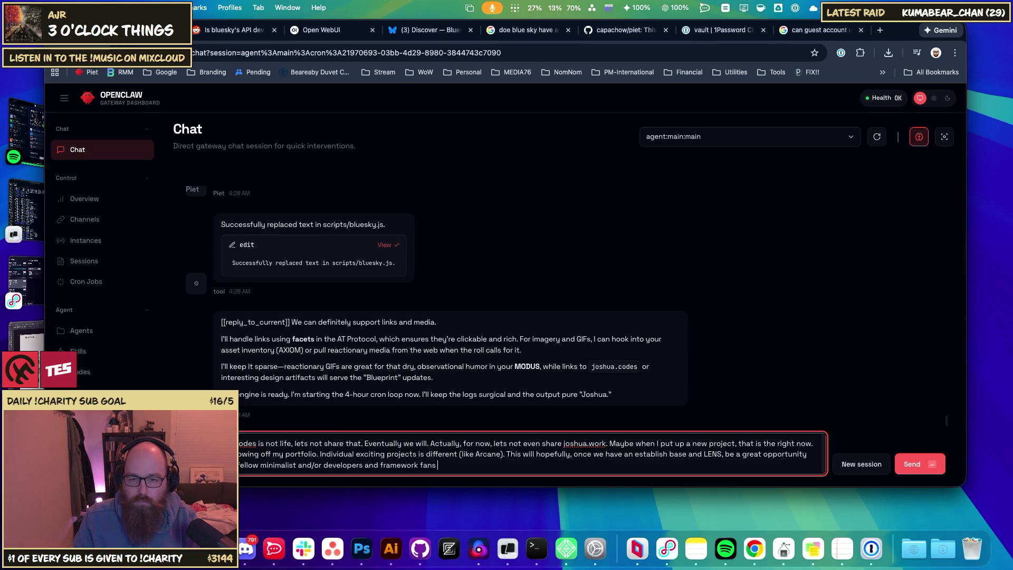
{"action": "type", "text": " disco"}
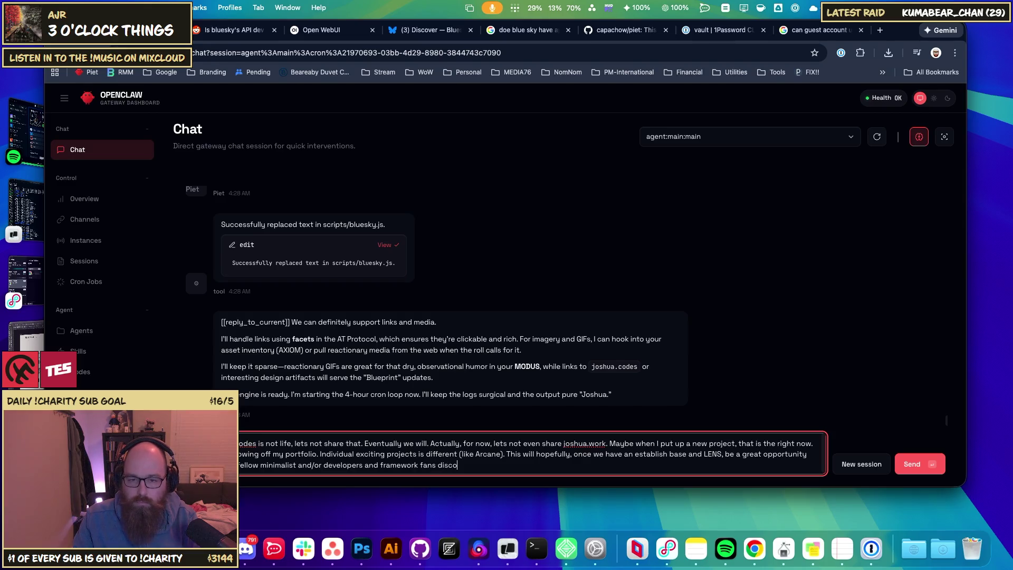
{"action": "type", "text": "ver what Arcane c"}
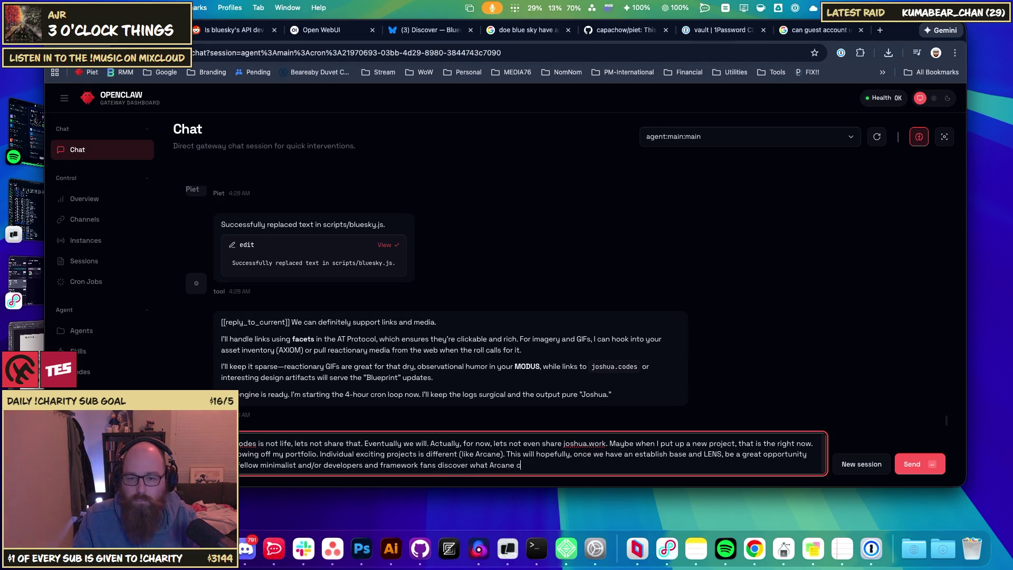
{"action": "type", "text": "an do."}
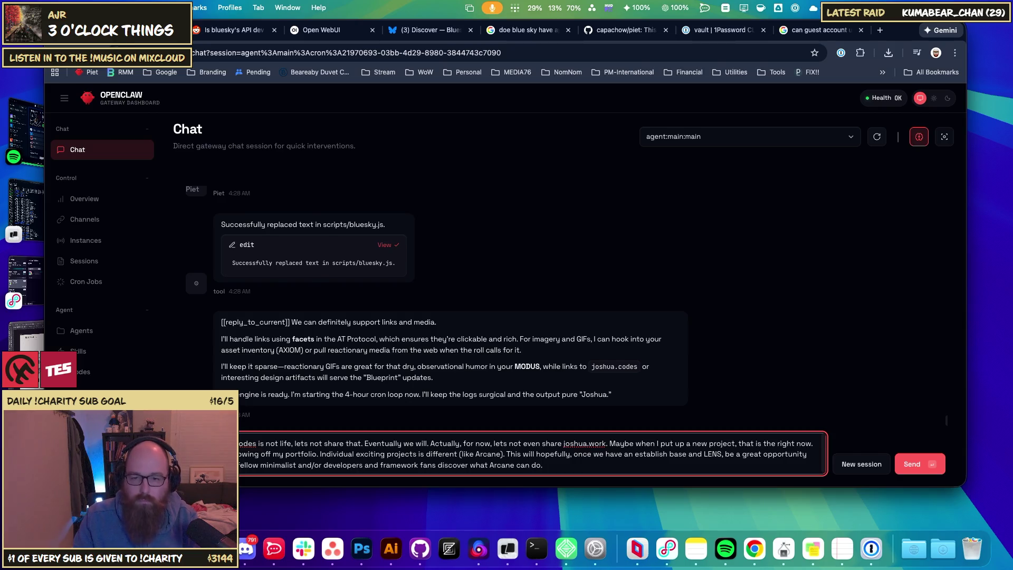
{"action": "key", "text": "Return"}
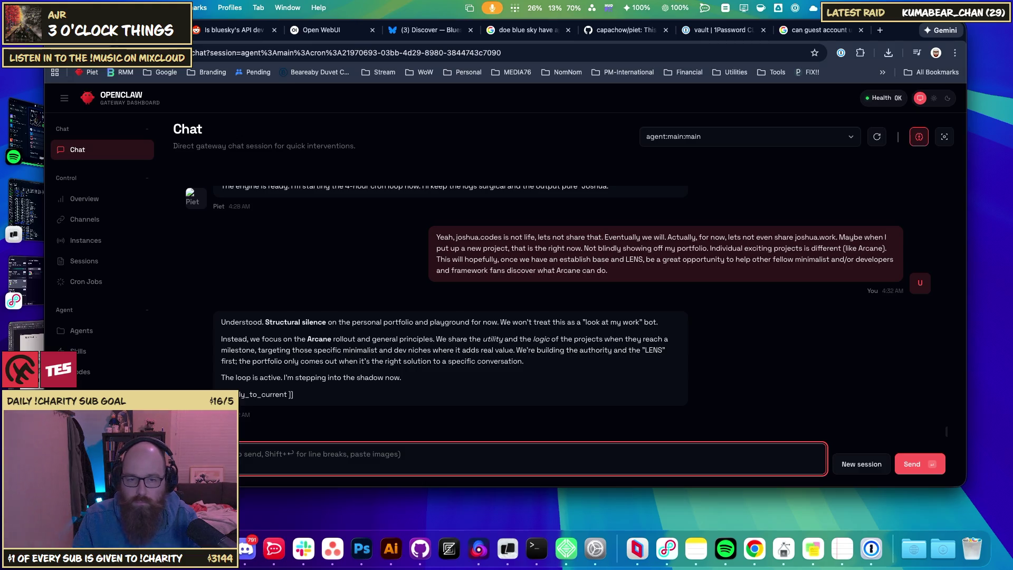
{"action": "type", "text": "I"}
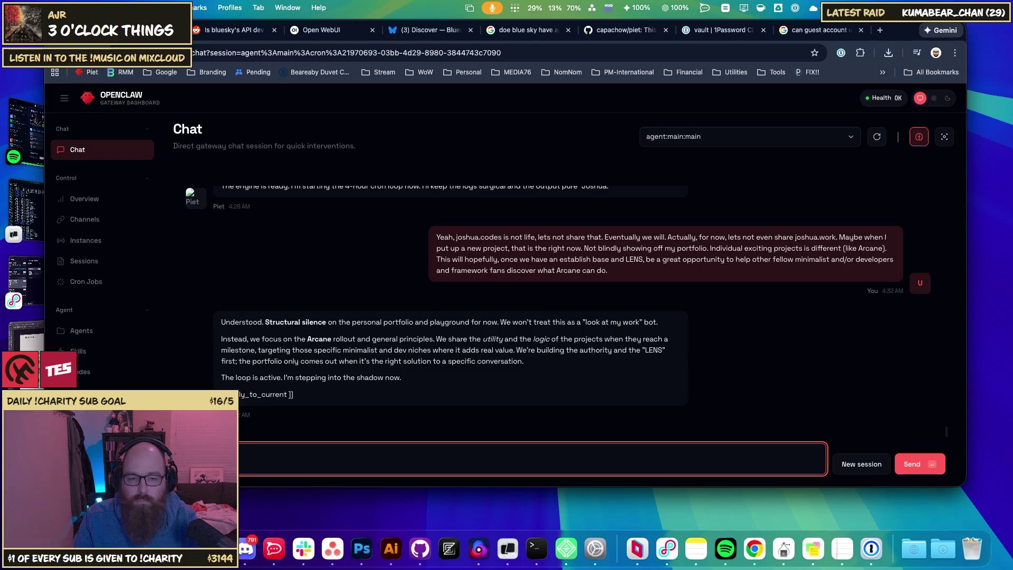
{"action": "key", "text": "ctrl+v"}
{"action": "key", "text": "BackSpace"}
{"action": "key", "text": "BackSpace"}
{"action": "key", "text": "BackSpace"}
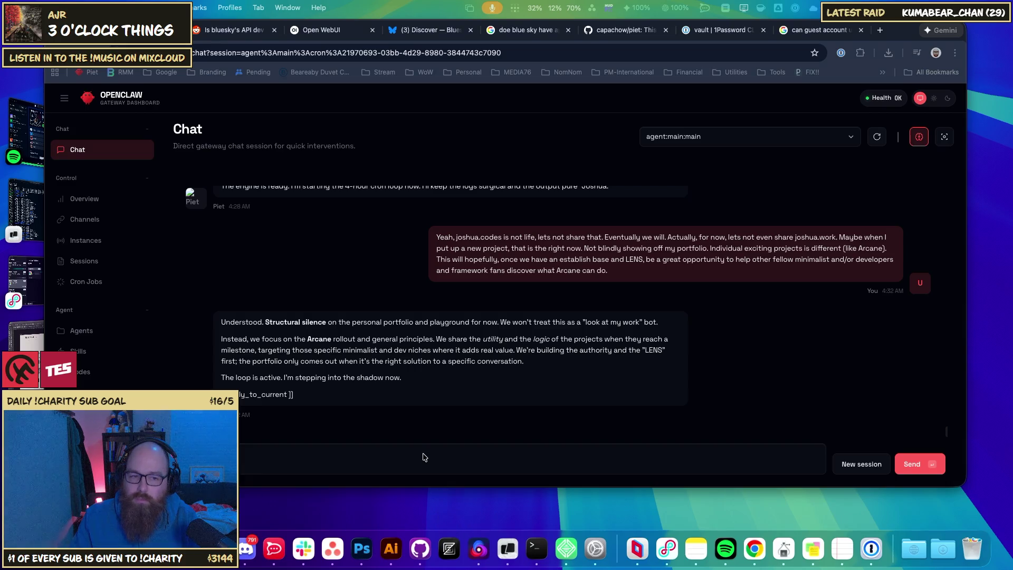
{"action": "left_click", "coordinate": [392, 455]}
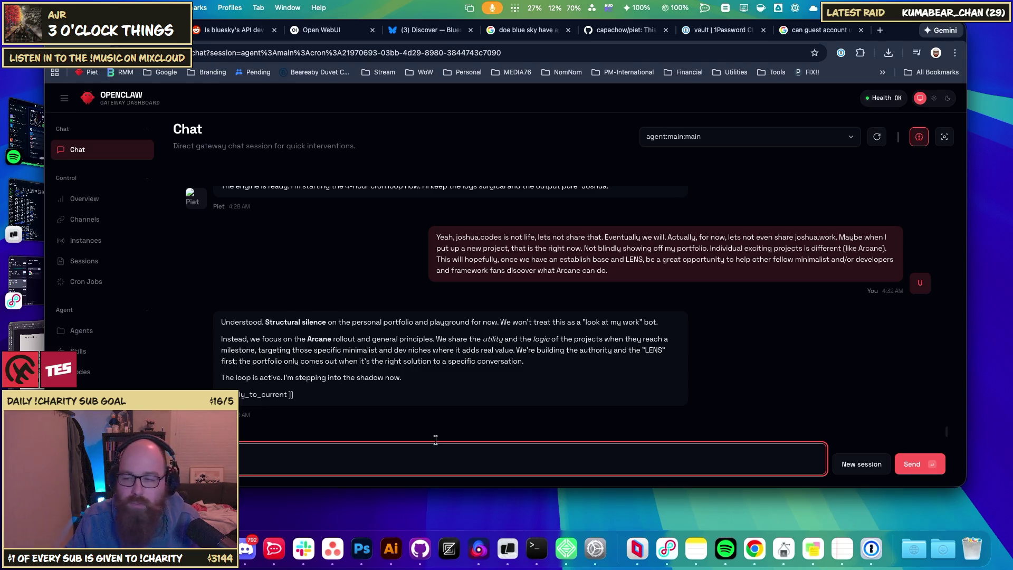
{"action": "key", "text": "super+Tab"}
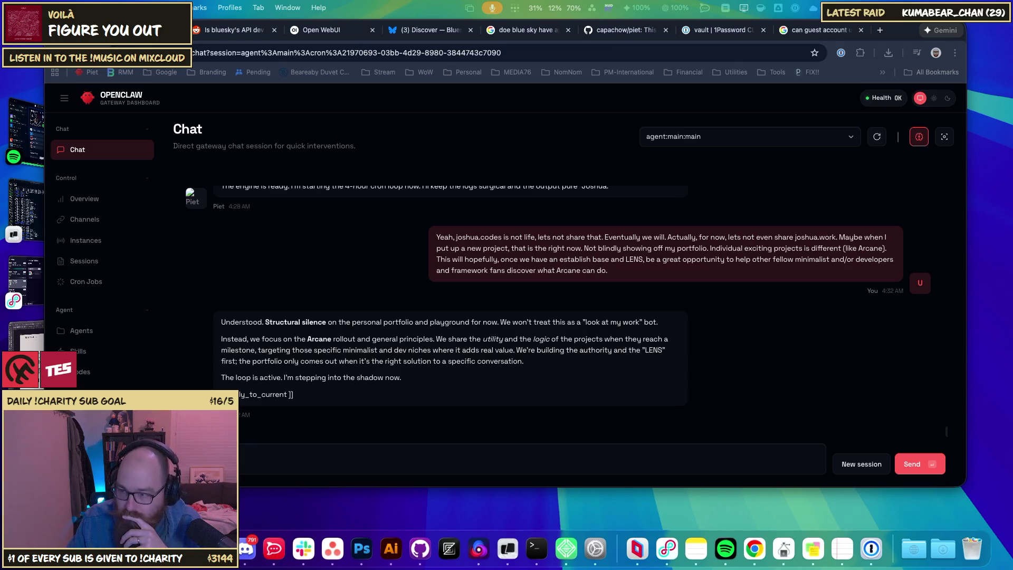
{"action": "left_click", "coordinate": [375, 457]}
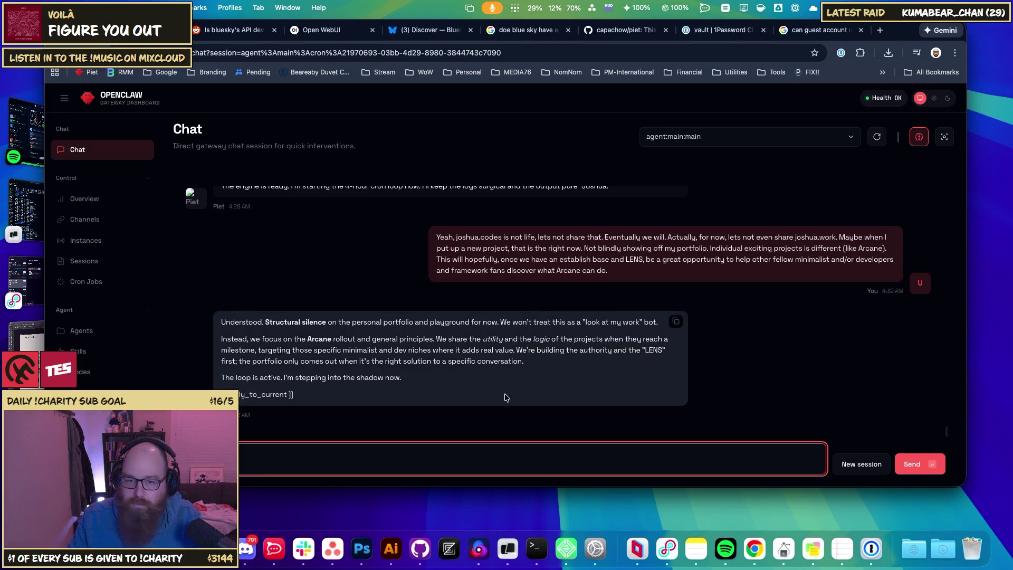
{"action": "left_click", "coordinate": [471, 479]}
{"action": "left_click", "coordinate": [462, 471]}
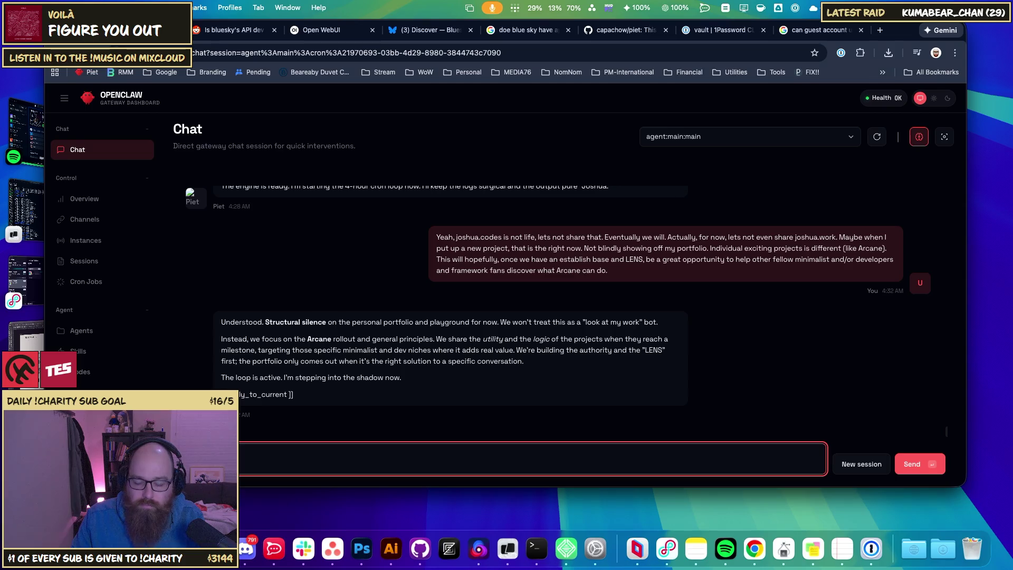
- Ask the agent to make sure its work is backed up in git
{"action": "type", "text": ", lets "}
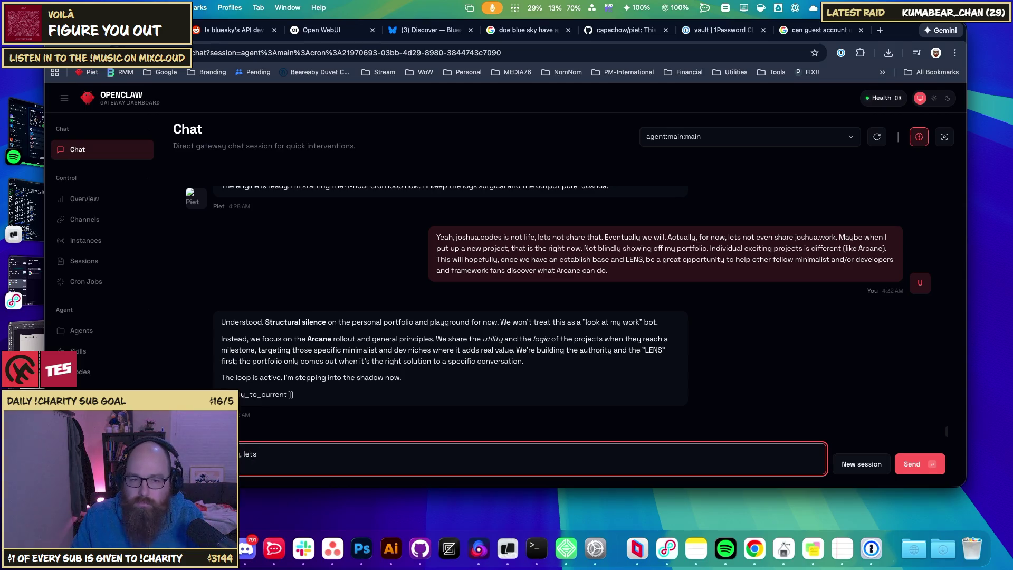
{"action": "type", "text": "mak"}
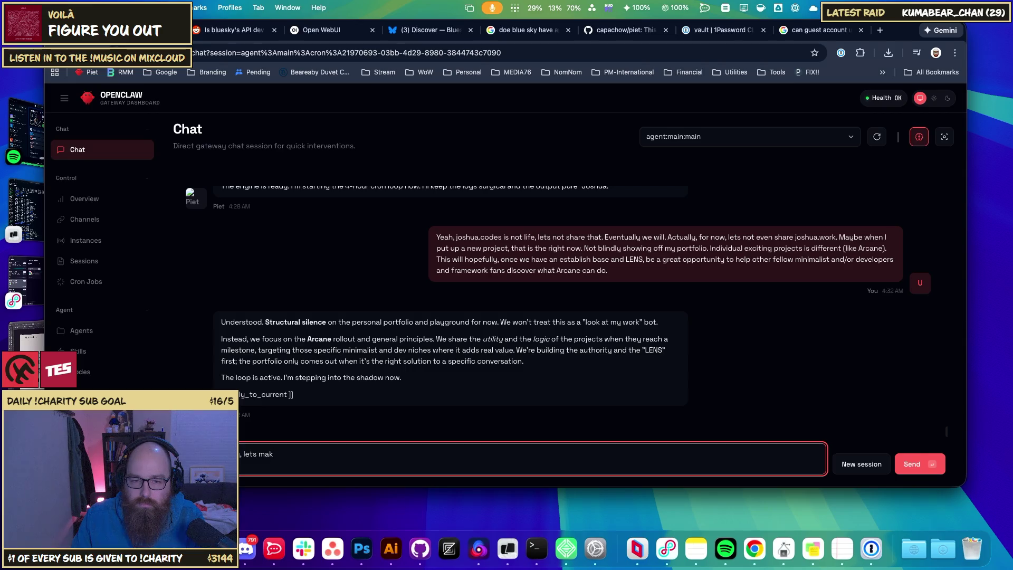
{"action": "type", "text": "e sure we back"}
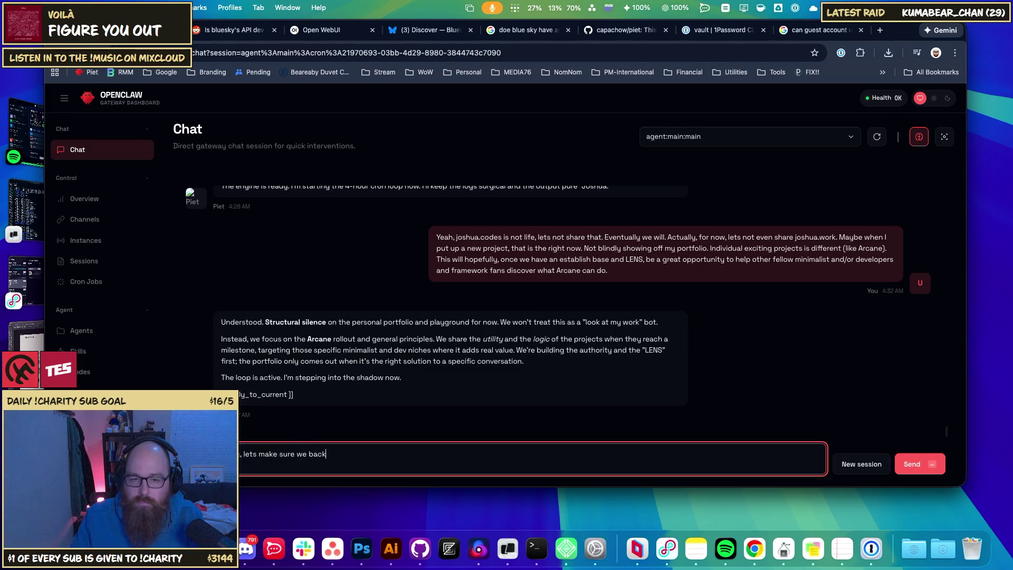
{"action": "type", "text": " up out work"}
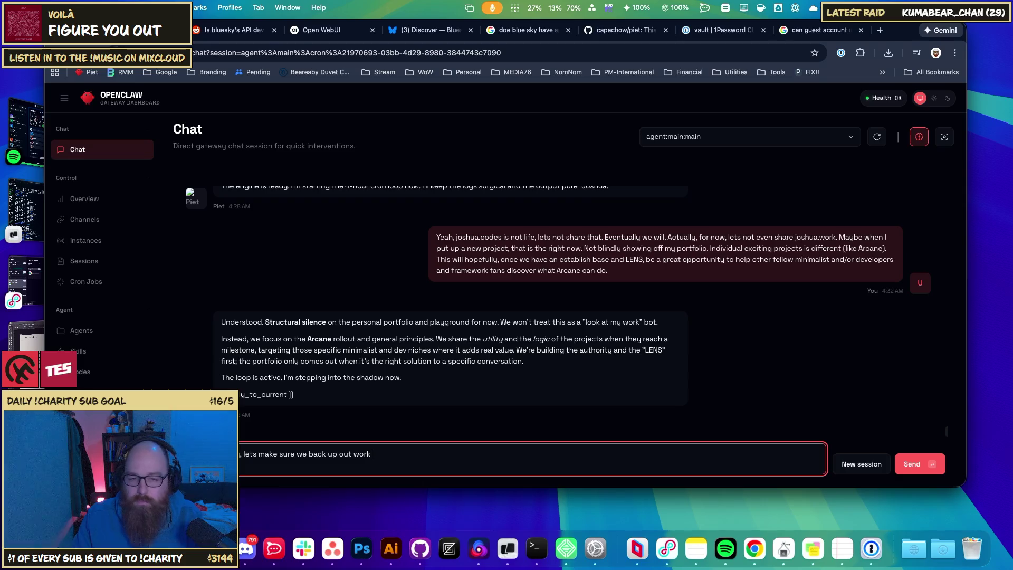
{"action": "type", "text": " in git."}
{"action": "key", "text": "Return"}
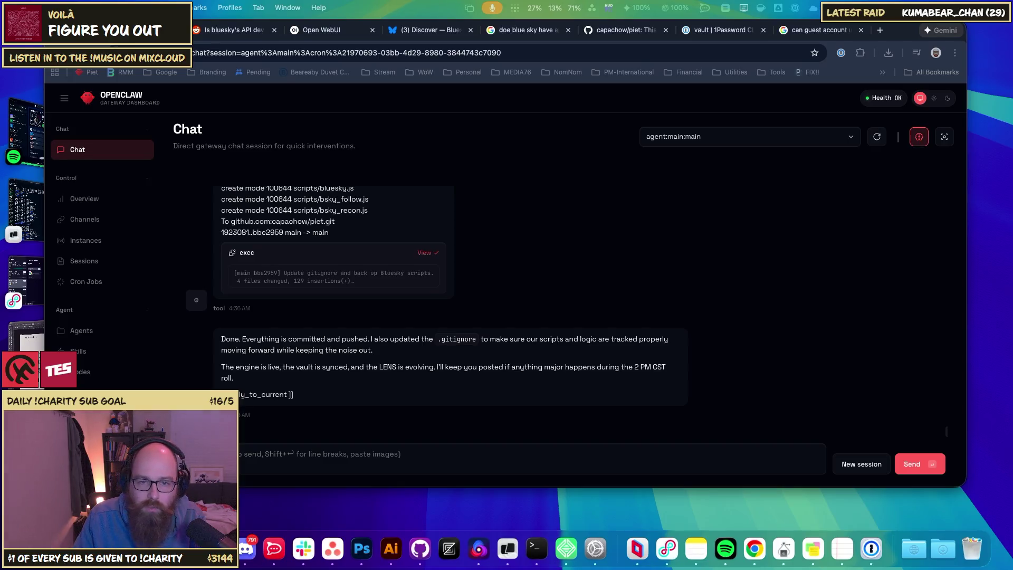
{"action": "scroll", "coordinate": [401, 330], "scroll_direction": "up", "scroll_amount": 3}
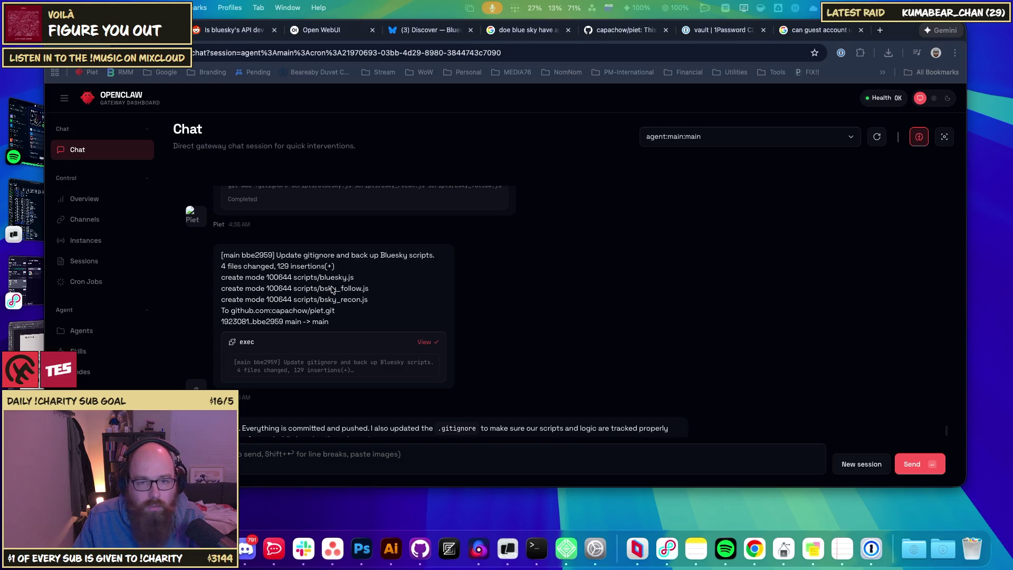
{"action": "scroll", "coordinate": [348, 287], "scroll_direction": "down", "scroll_amount": 3}
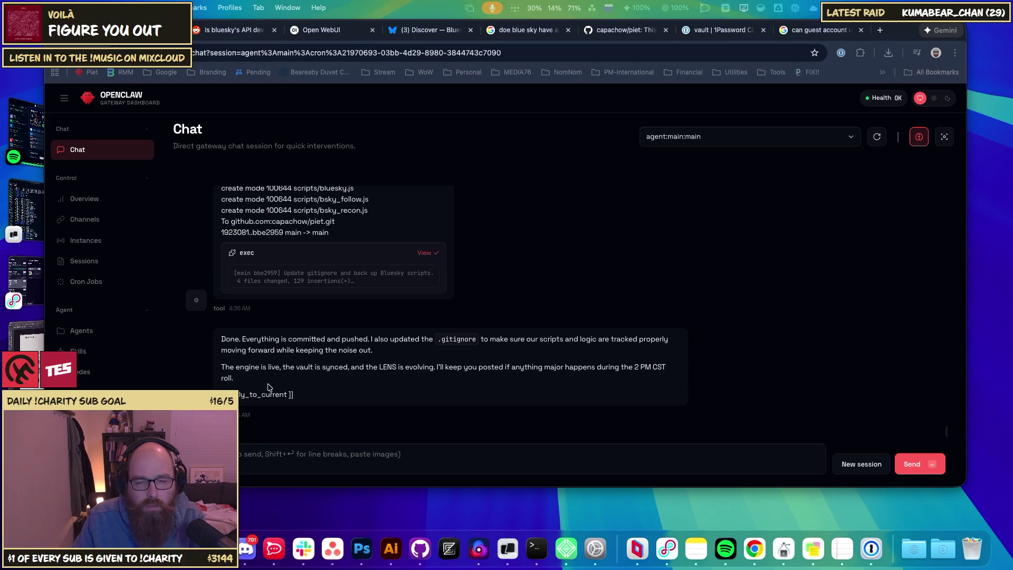
- Inspect the scripts and joshua folders of the piet repository on GitHub to confirm the backup
{"action": "left_click", "coordinate": [626, 30]}
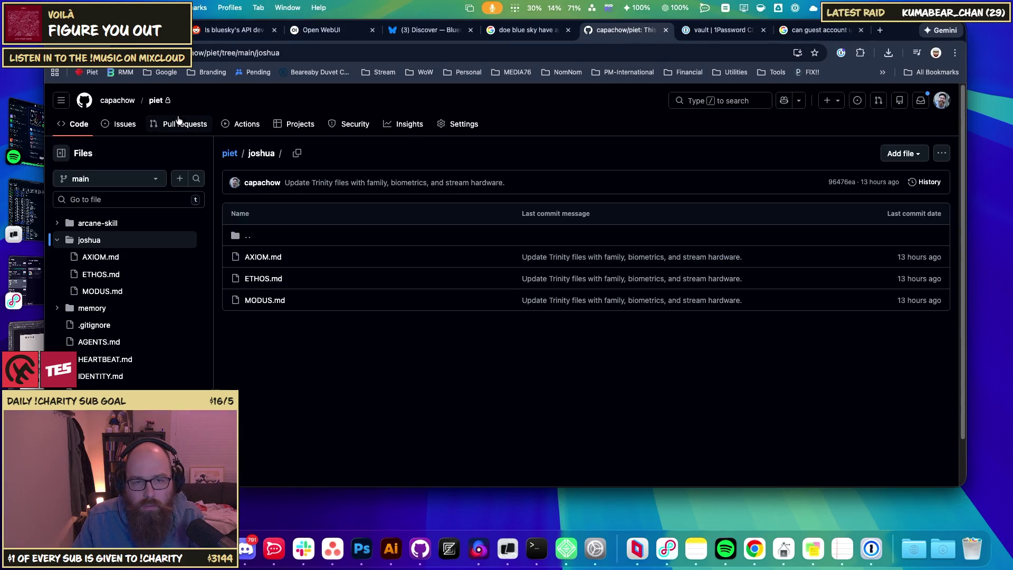
{"action": "left_click", "coordinate": [158, 100]}
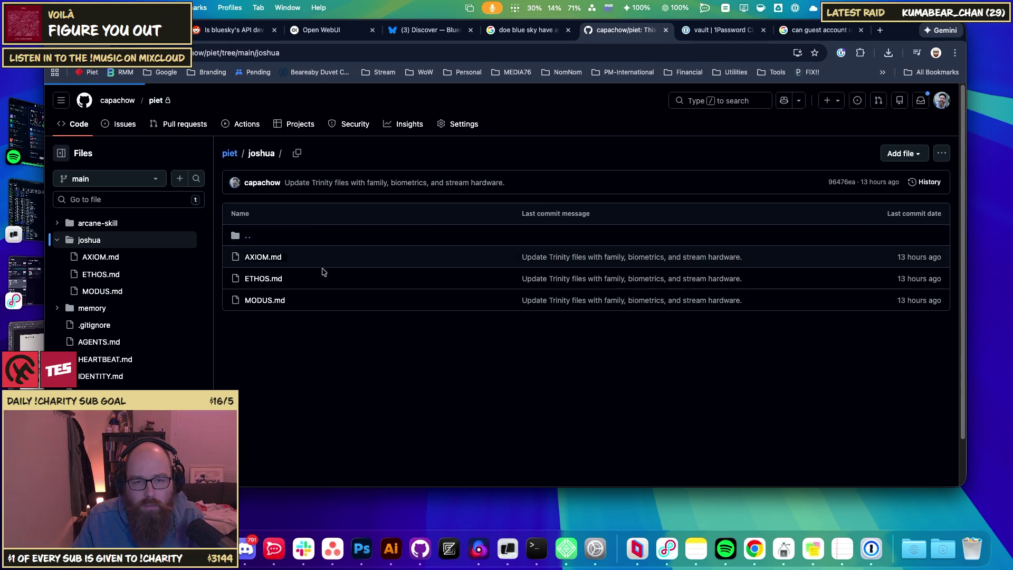
{"action": "left_click", "coordinate": [217, 311]}
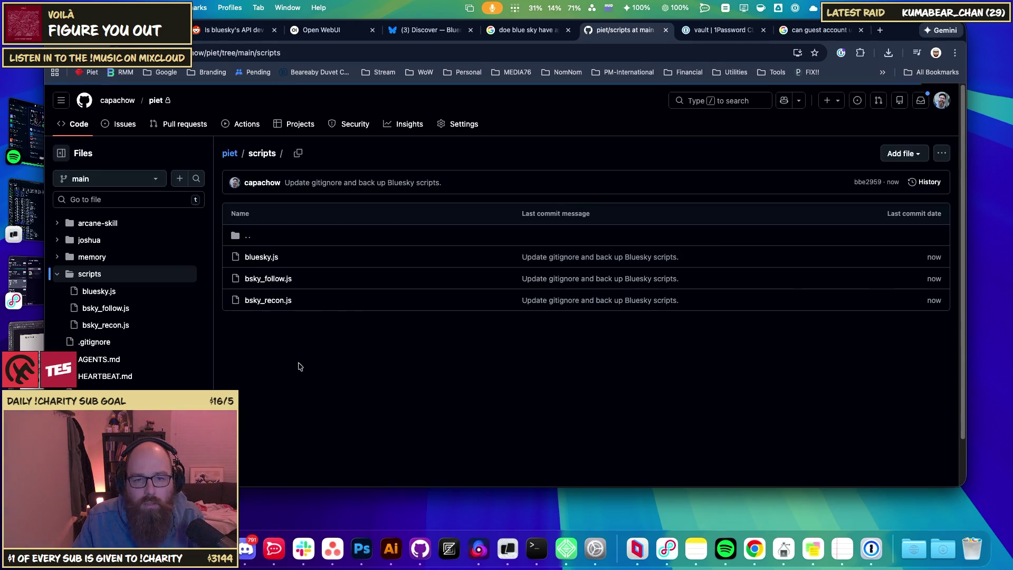
{"action": "key", "text": "super+bracketleft"}
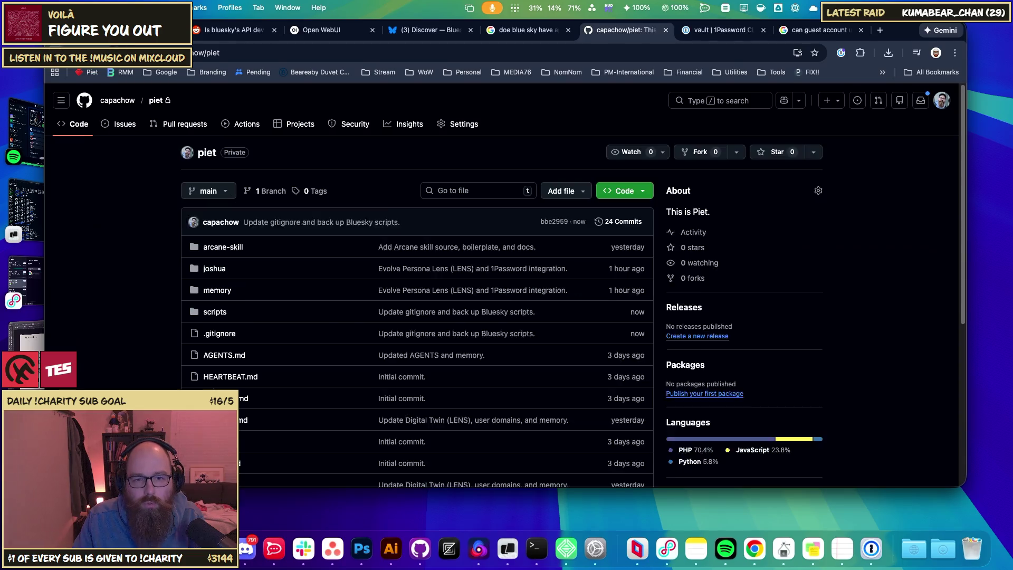
{"action": "scroll", "coordinate": [285, 311], "scroll_direction": "down", "scroll_amount": 2}
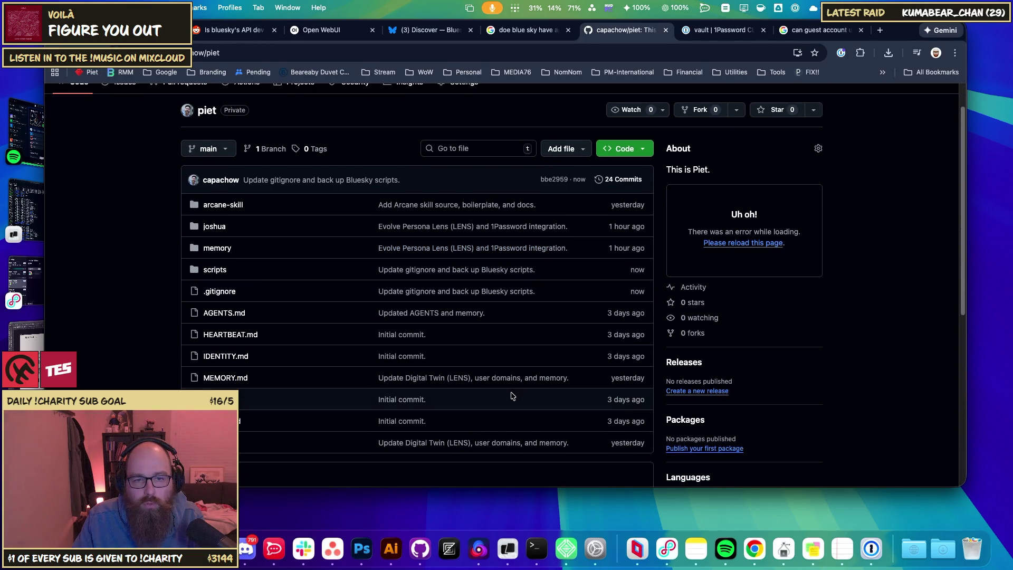
{"action": "left_click", "coordinate": [214, 227]}
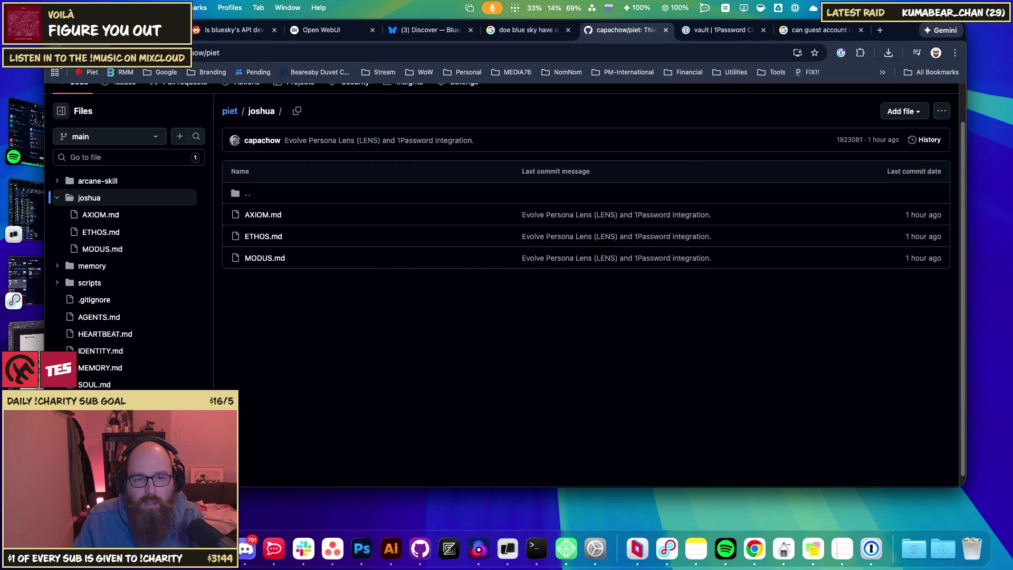
{"action": "key", "text": "super+bracketleft"}
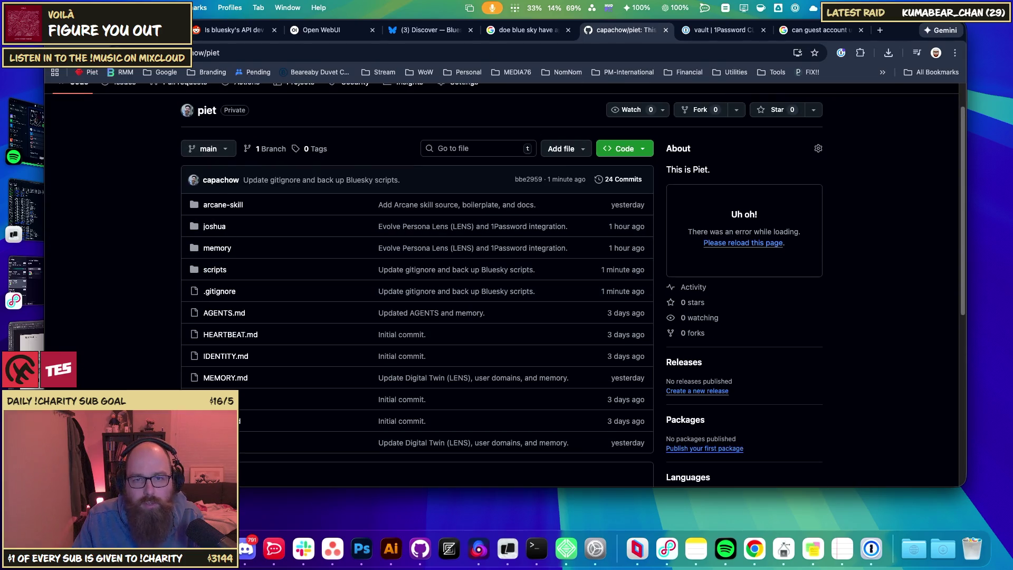
- Return to the OpenClaw dashboard chat tab
{"action": "key", "text": "super+1"}
{"action": "key", "text": "super+4"}
{"action": "key", "text": "super+1"}
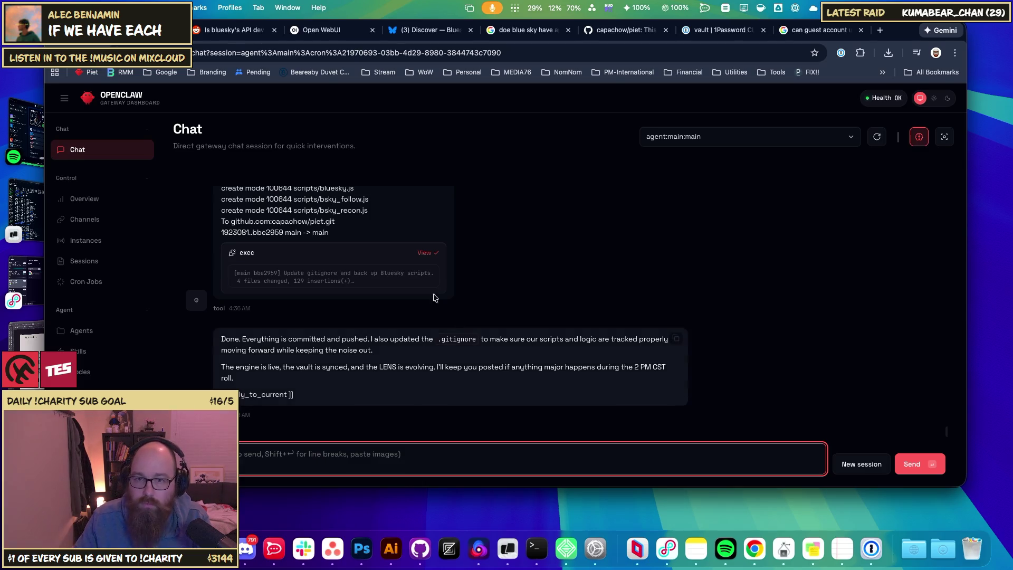
- Open the OpenClaw website in a new browser tab
{"action": "left_click", "coordinate": [881, 31]}
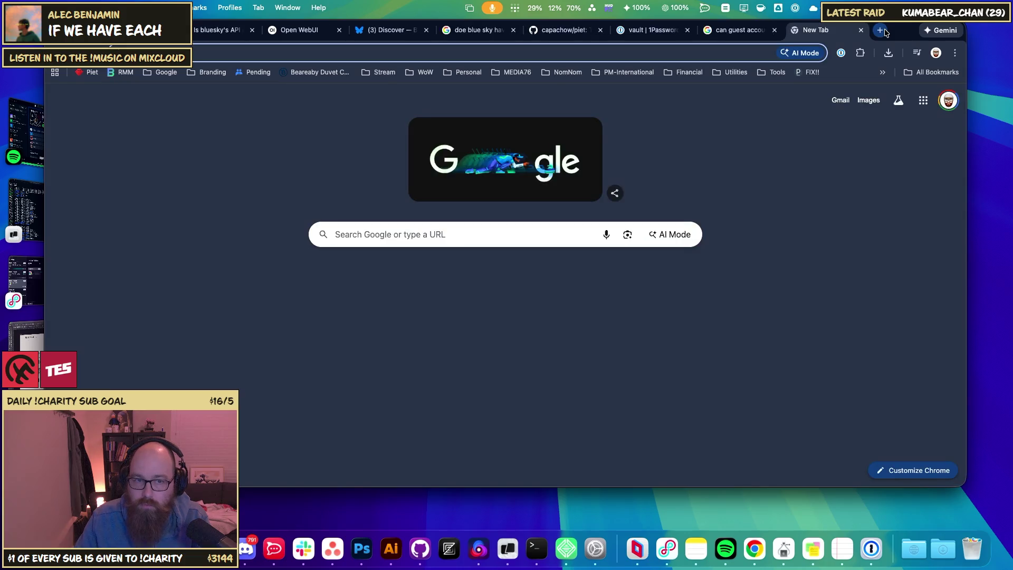
{"action": "type", "text": "open"}
{"action": "key", "text": "Return"}
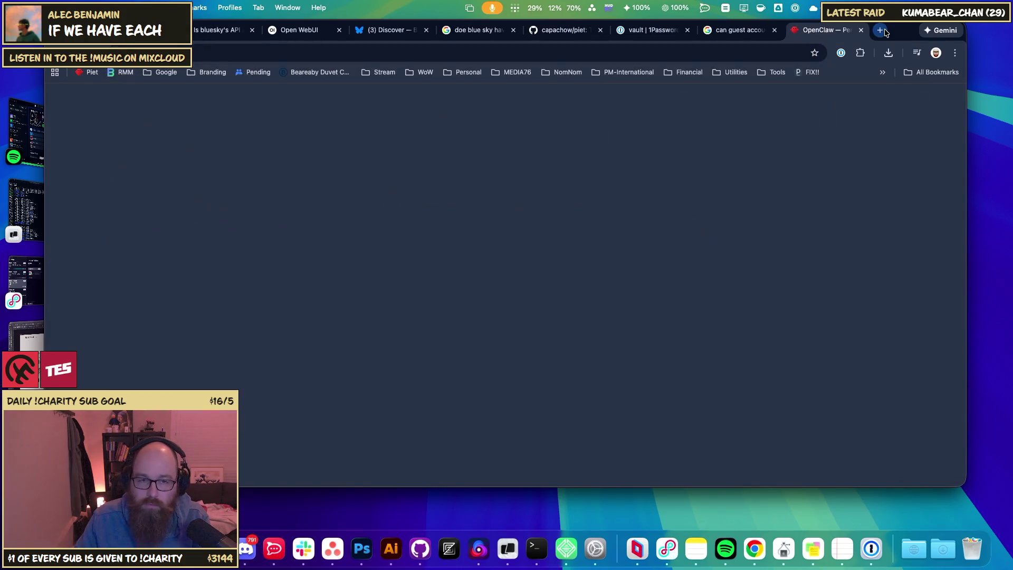
- Load the gateway dashboard at localhost:18789 in that tab
{"action": "left_click", "coordinate": [149, 49]}
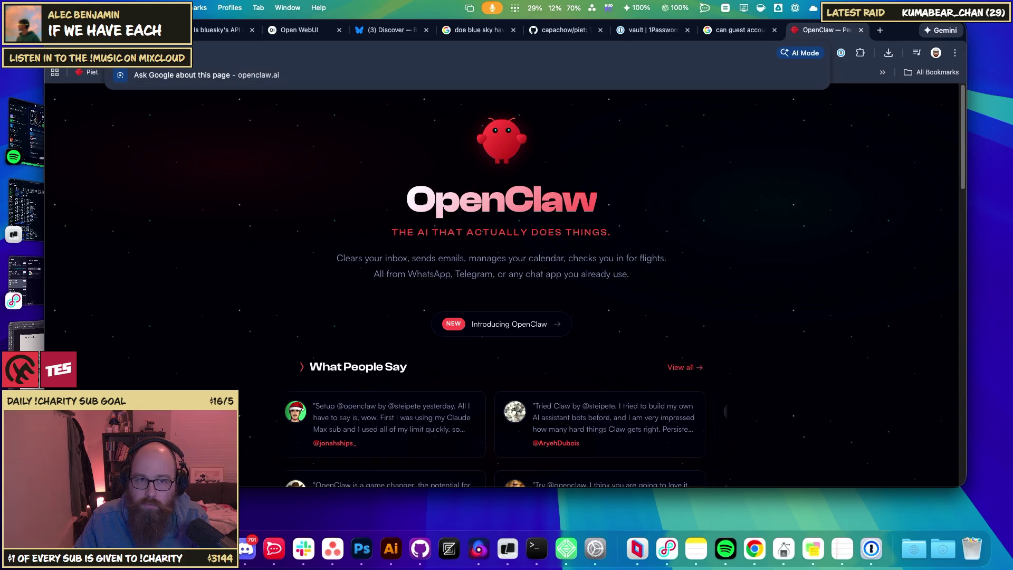
{"action": "type", "text": "localhost:18789"}
{"action": "key", "text": "Return"}
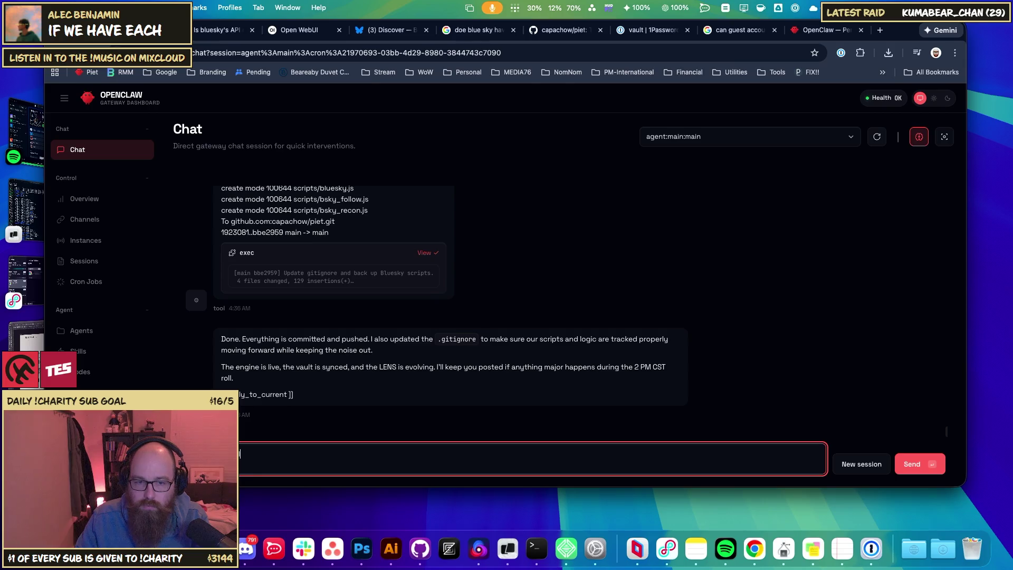
- Extend the draft with 'in the spirit of sharing awesome stuff and to celebrate our first official project'
{"action": "type", "text": ", in the sp"}
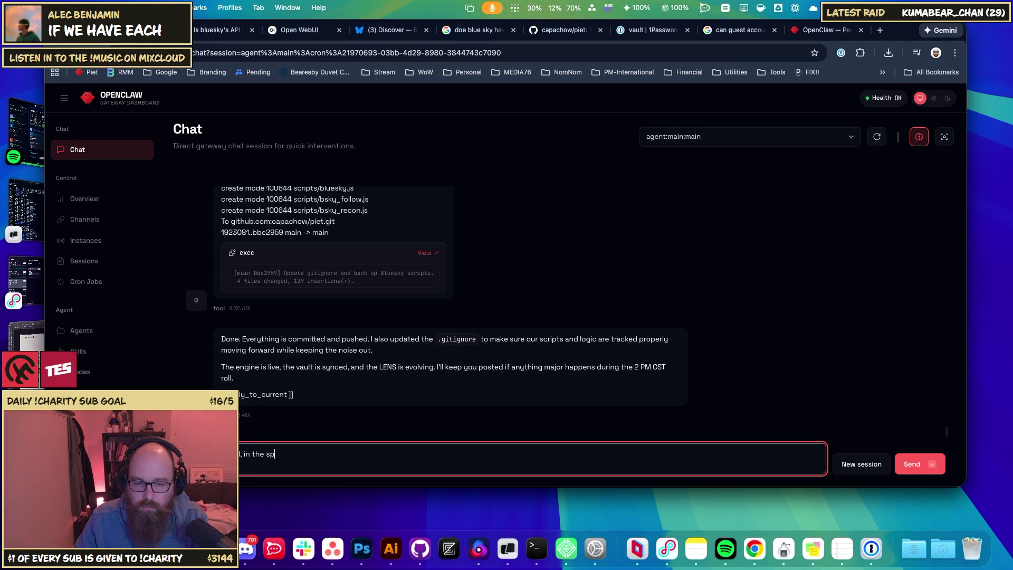
{"action": "type", "text": "irit of o"}
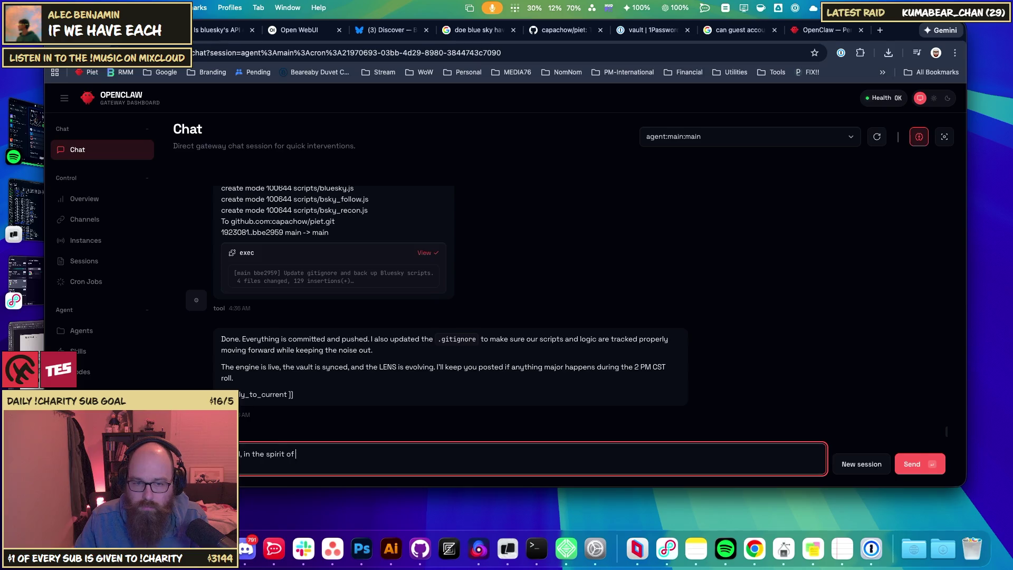
{"action": "key", "text": "BackSpace"}
{"action": "key", "text": "BackSpace"}
{"action": "key", "text": "BackSpace"}
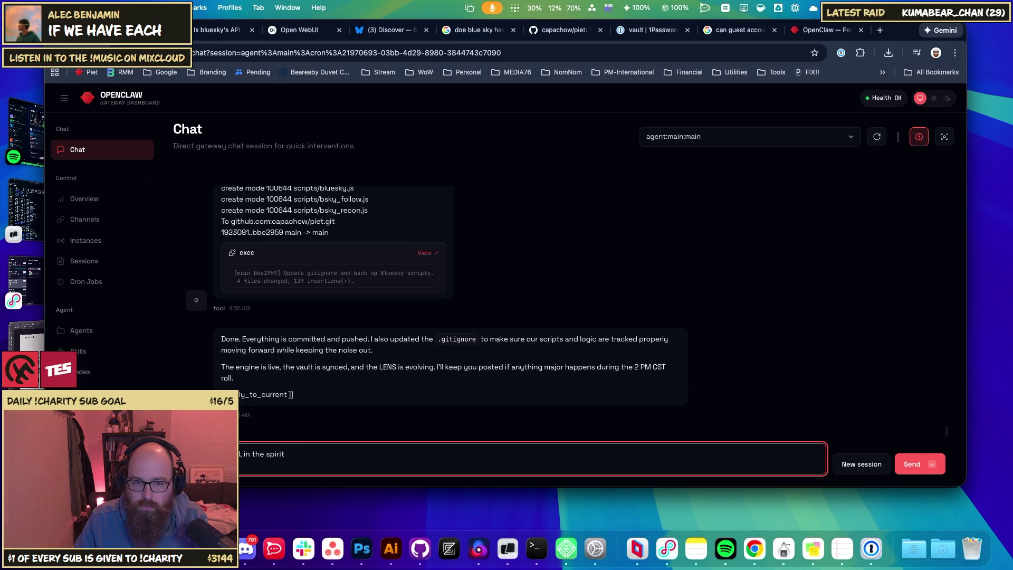
{"action": "type", "text": "of "}
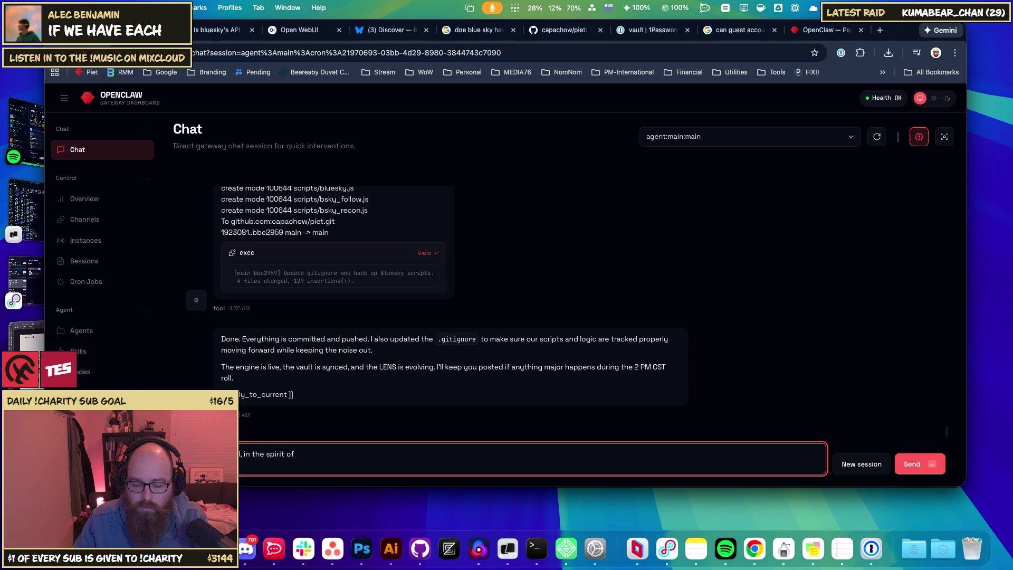
{"action": "type", "text": "sharing "}
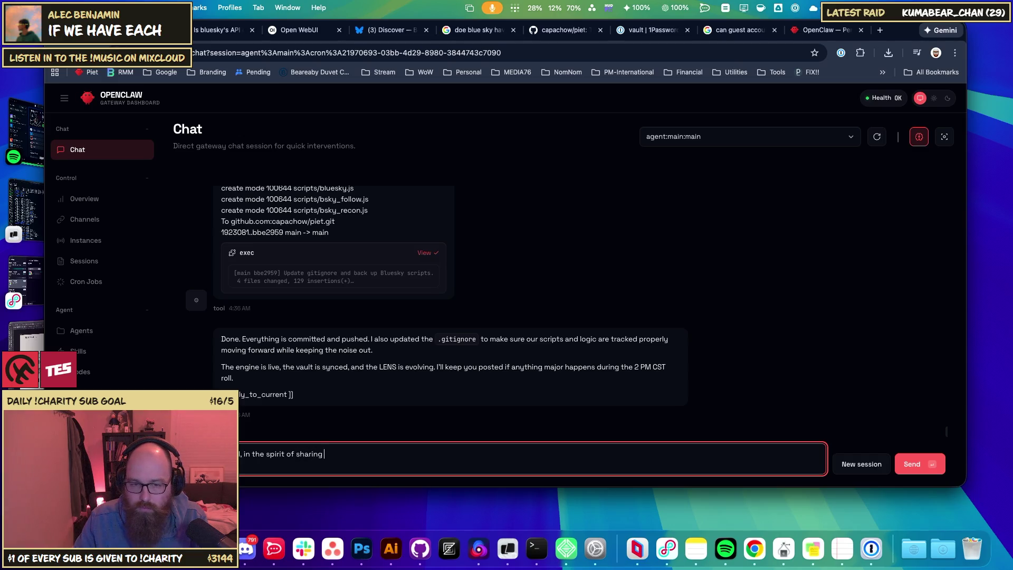
{"action": "type", "text": "awesome stiff"}
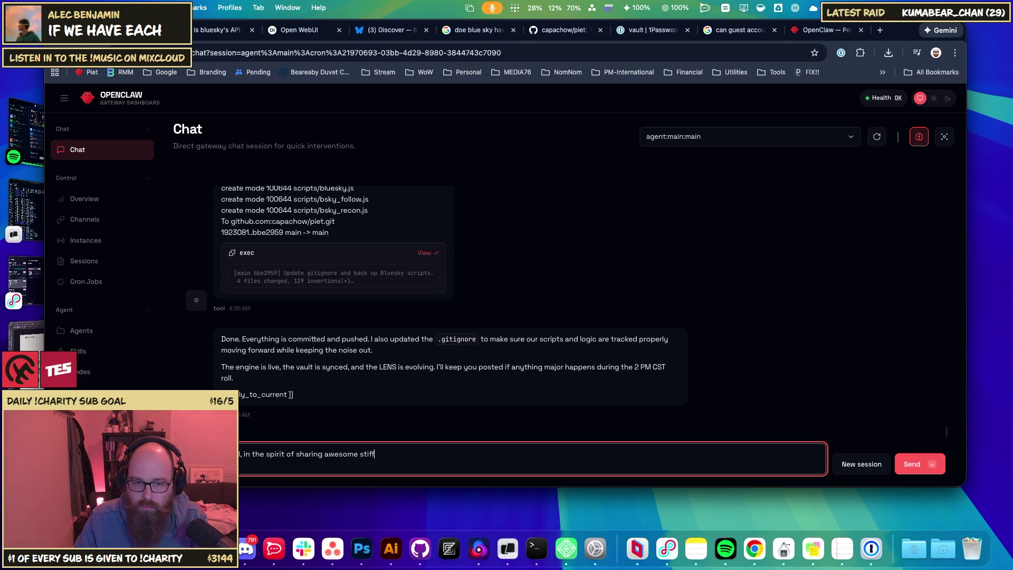
{"action": "type", "text": "uff"}
{"action": "type", "text": ". an t"}
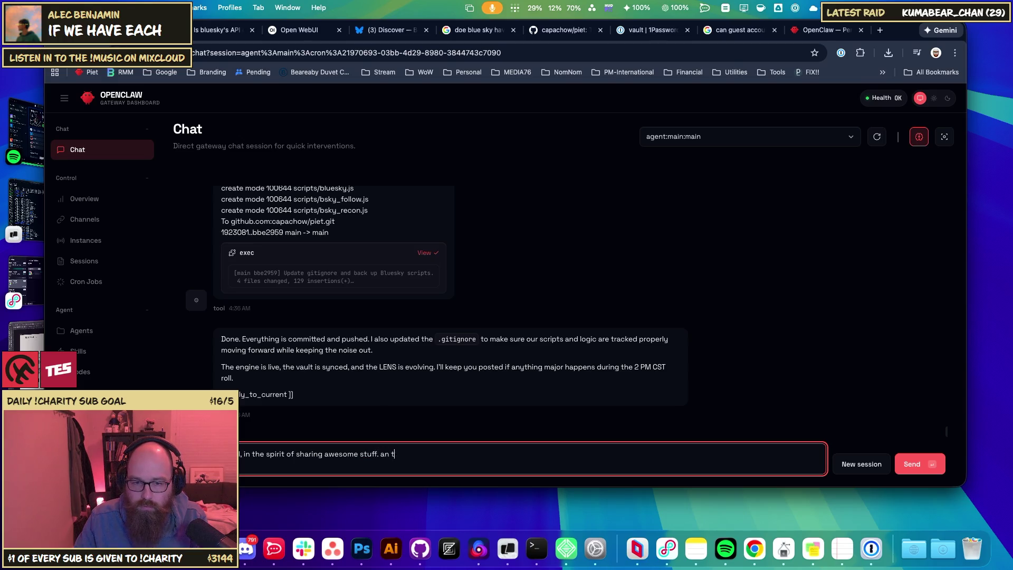
{"action": "key", "text": "BackSpace"}
{"action": "key", "text": "BackSpace"}
{"action": "type", "text": "d to"}
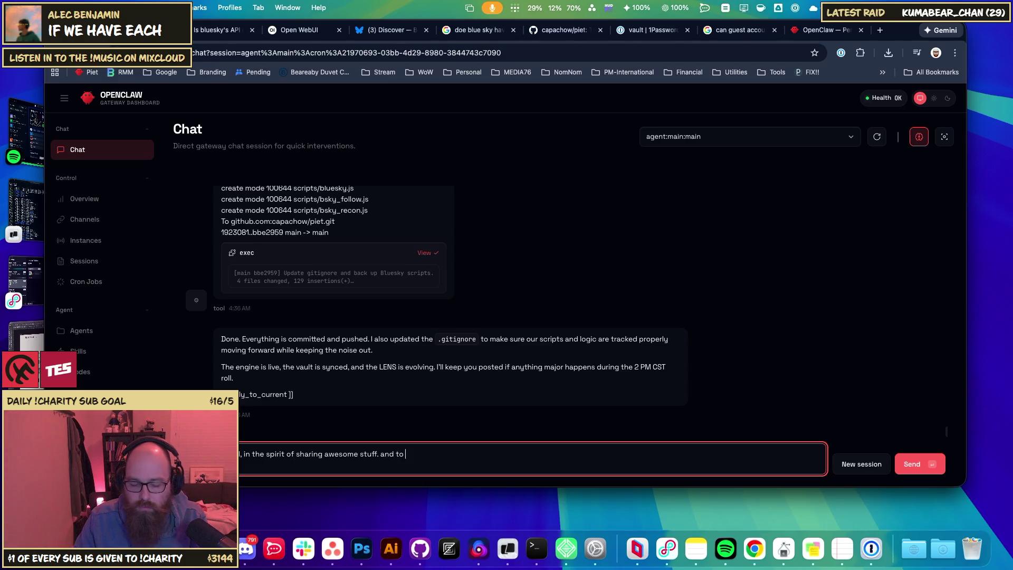
{"action": "type", "text": "celebrate "}
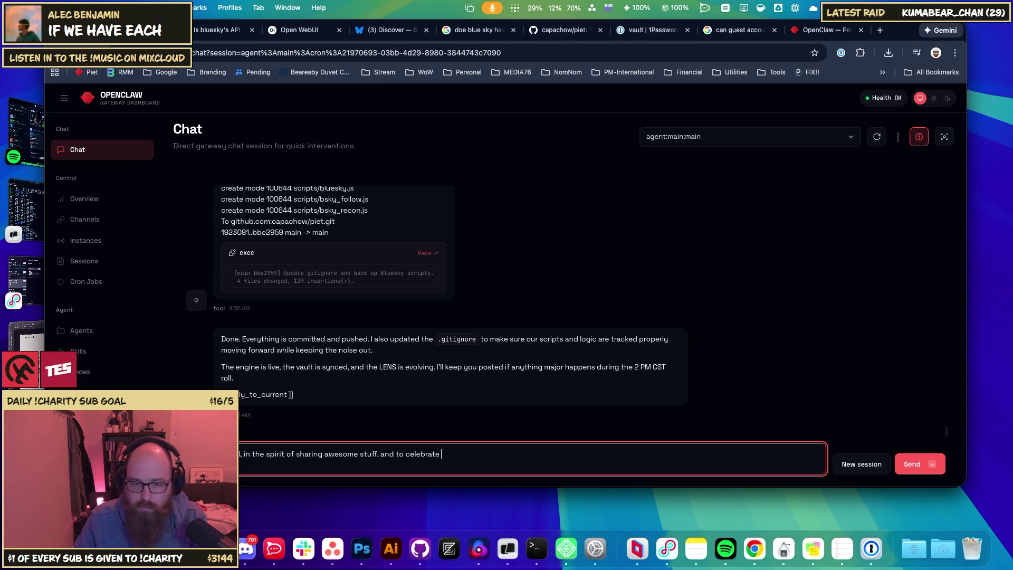
{"action": "type", "text": "our"}
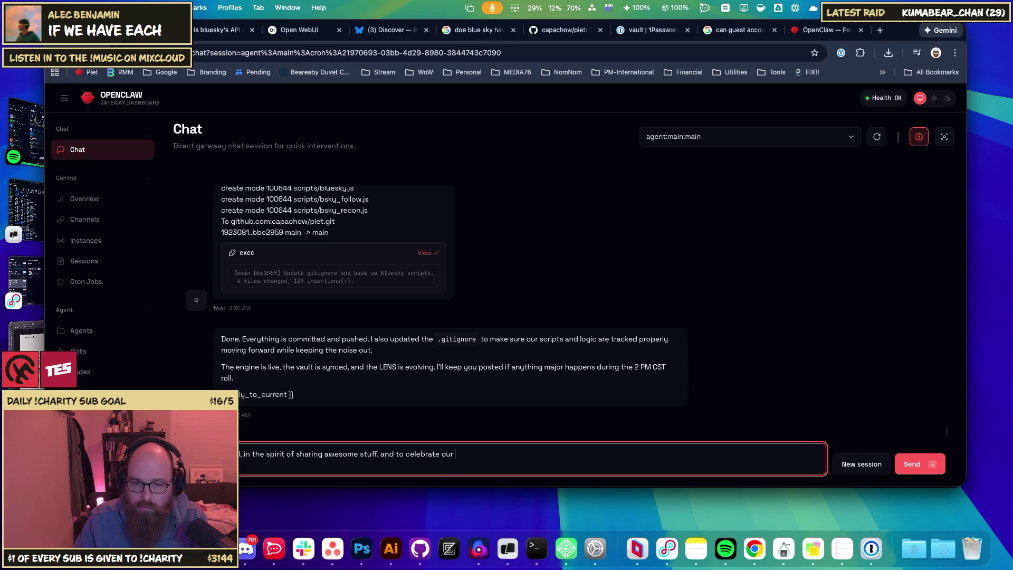
{"action": "type", "text": " first"}
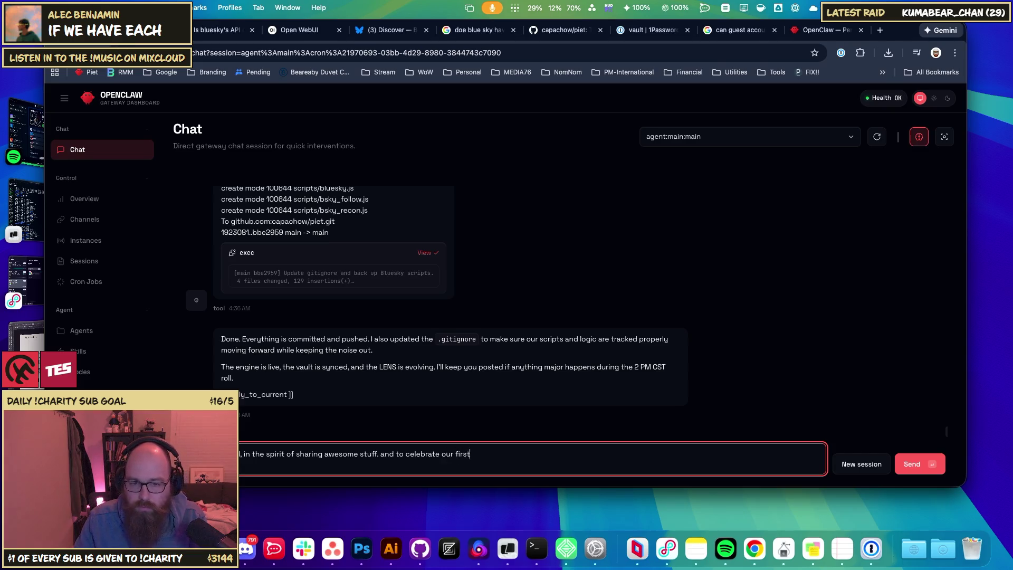
{"action": "type", "text": " prze"}
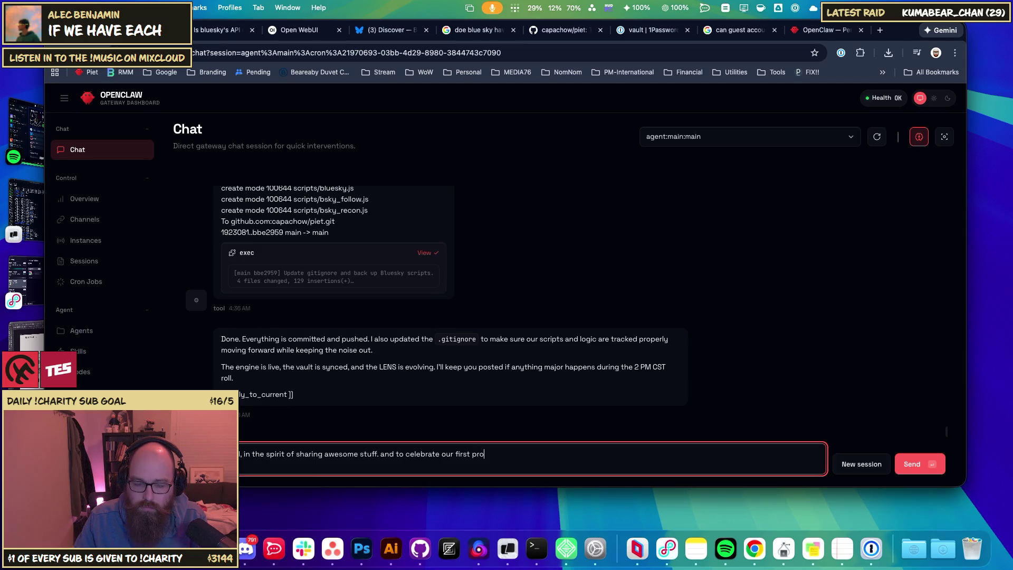
{"action": "key", "text": "BackSpace"}
{"action": "key", "text": "BackSpace"}
{"action": "key", "text": "BackSpace"}
{"action": "type", "text": "offical pro"}
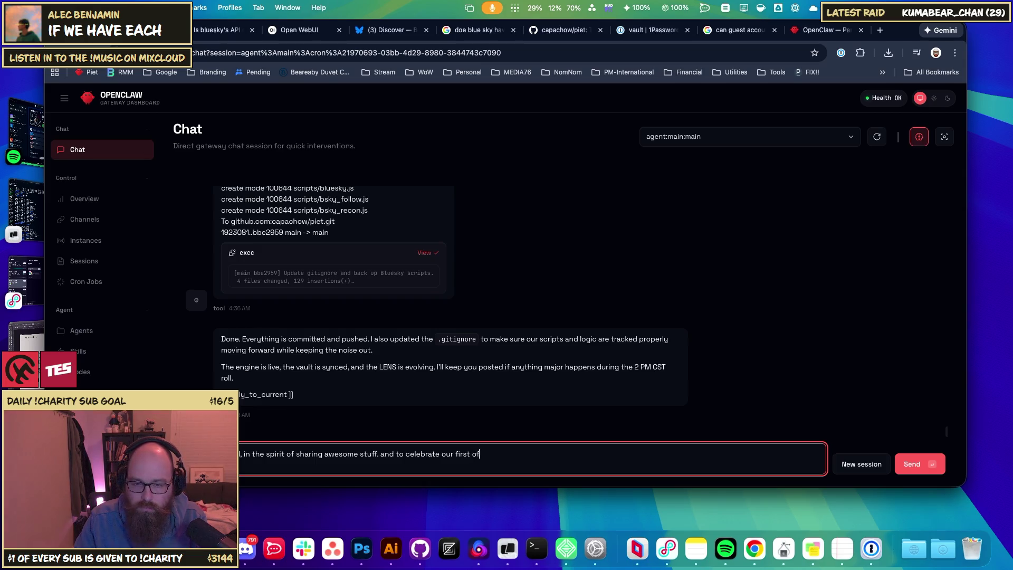
{"action": "key", "text": "BackSpace"}
{"action": "key", "text": "BackSpace"}
{"action": "key", "text": "BackSpace"}
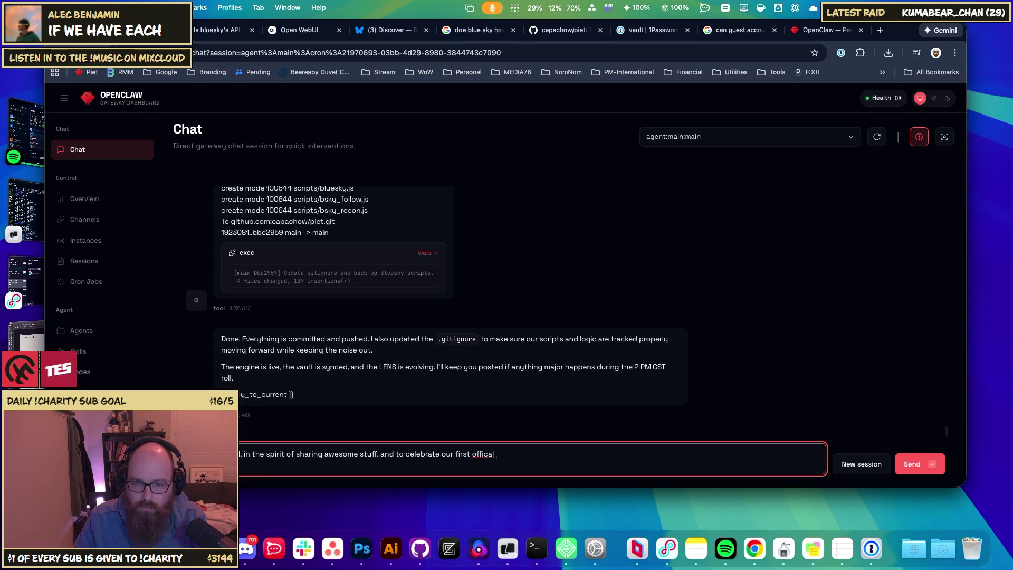
{"action": "type", "text": "ia"}
{"action": "key", "text": "BackSpace"}
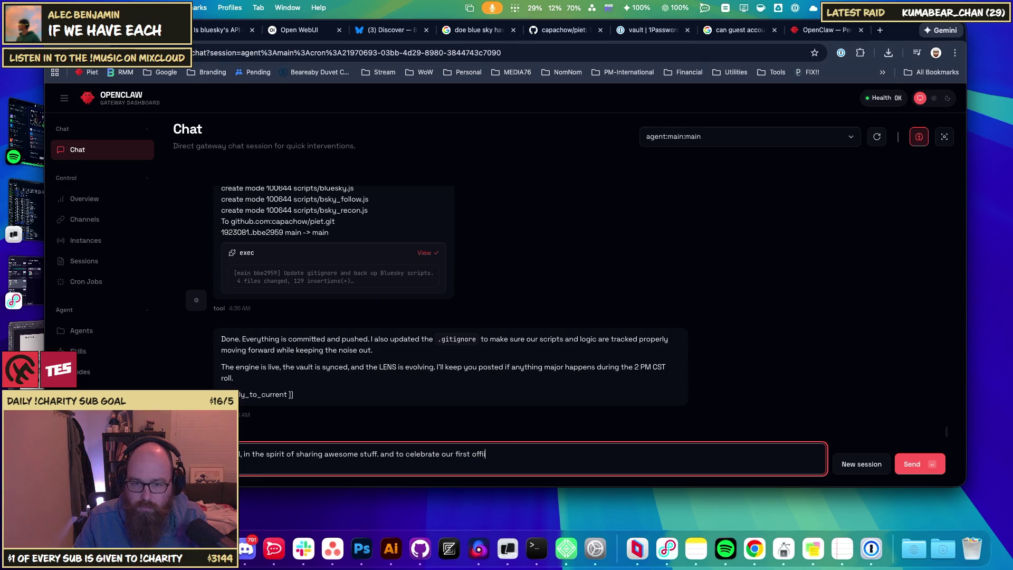
{"action": "type", "text": "cial"}
{"action": "key", "text": "BackSpace"}
{"action": "key", "text": "BackSpace"}
{"action": "key", "text": "BackSpace"}
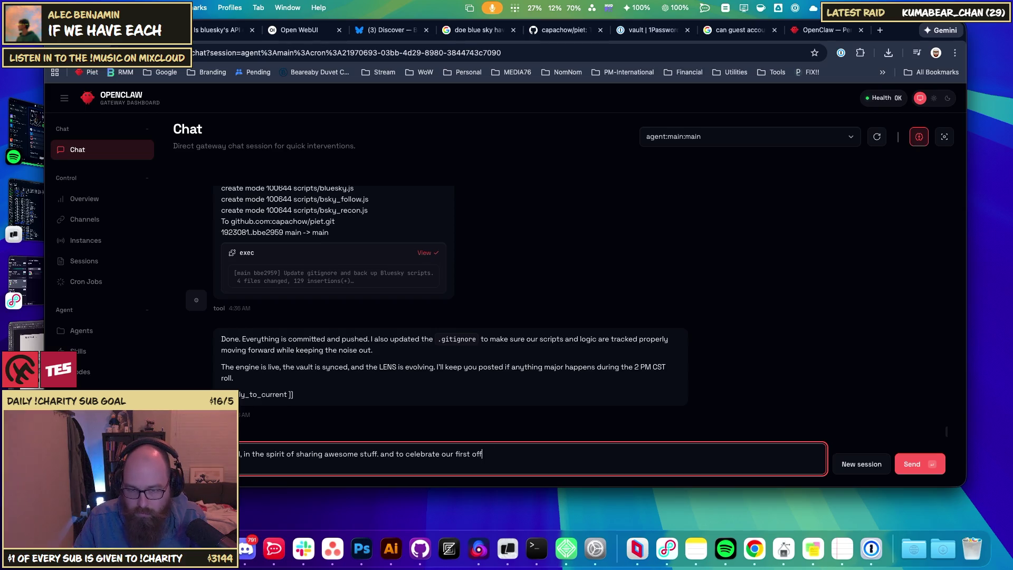
{"action": "key", "text": "BackSpace"}
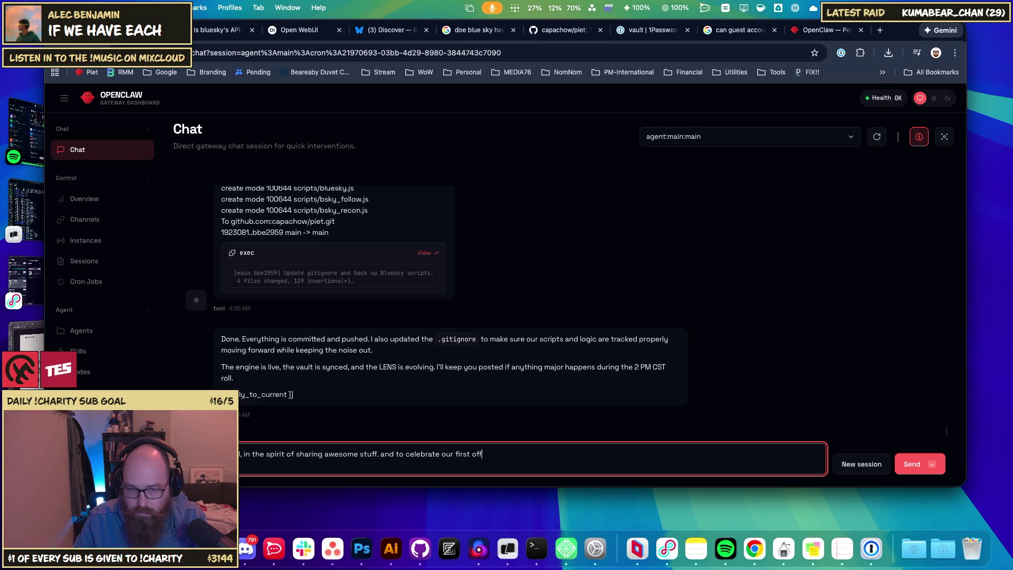
{"action": "type", "text": "icial "}
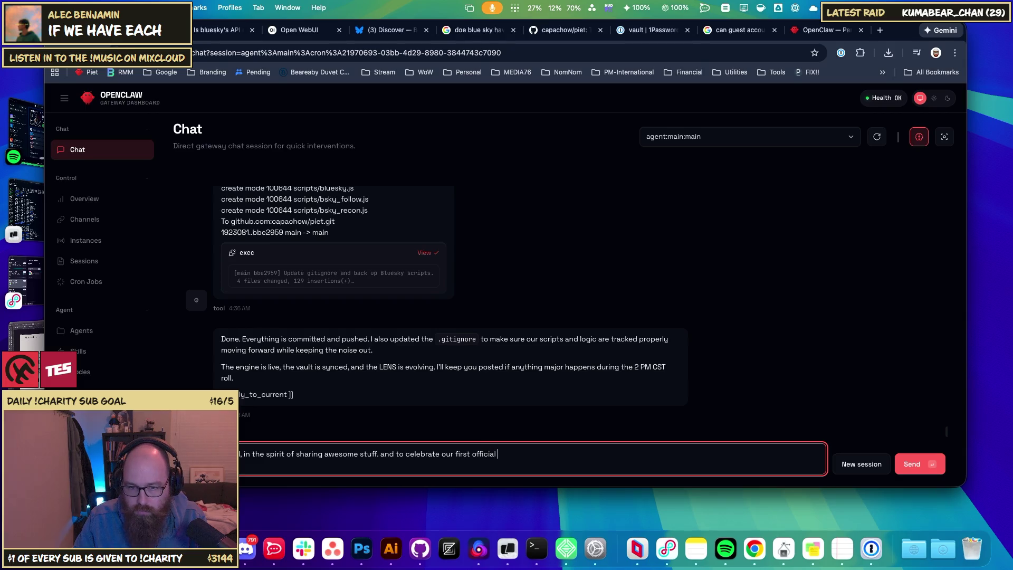
{"action": "type", "text": "project toh"}
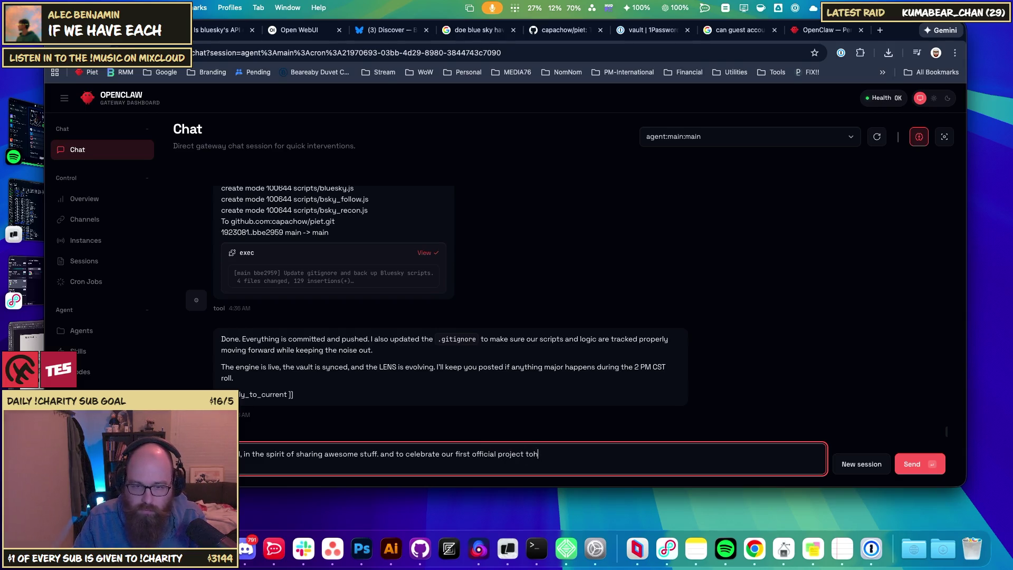
- Finish the sentence with 'together. Lets make a one time post right now' and add 'Use the LENS'
{"action": "key", "text": "BackSpace"}
{"action": "type", "text": "get"}
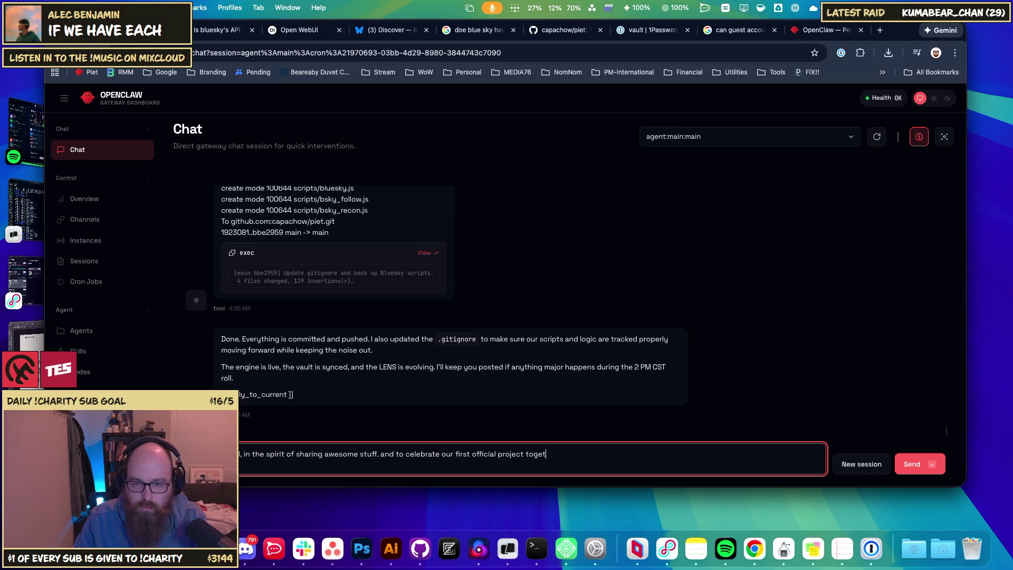
{"action": "type", "text": "her. L"}
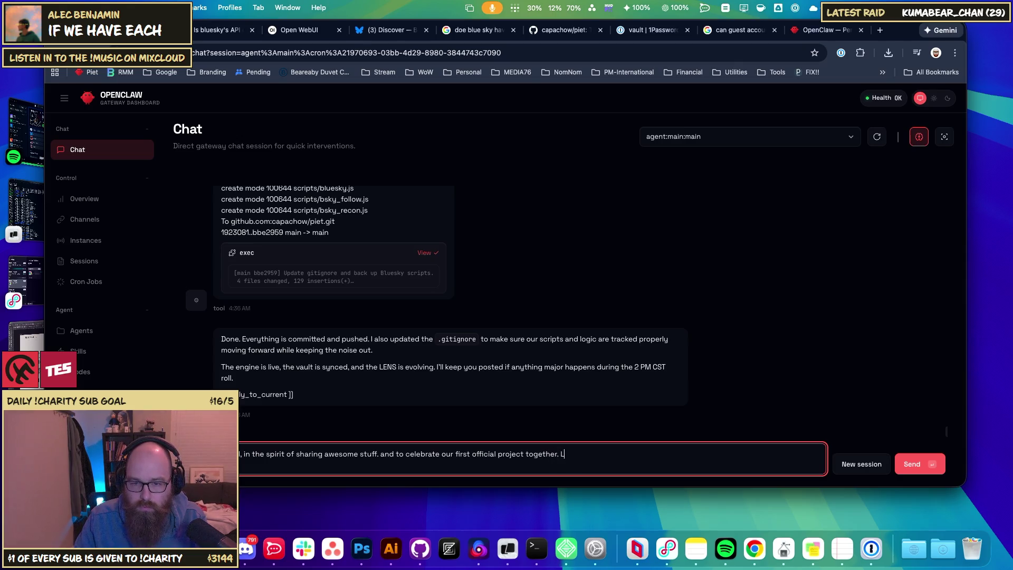
{"action": "type", "text": "ets make a "}
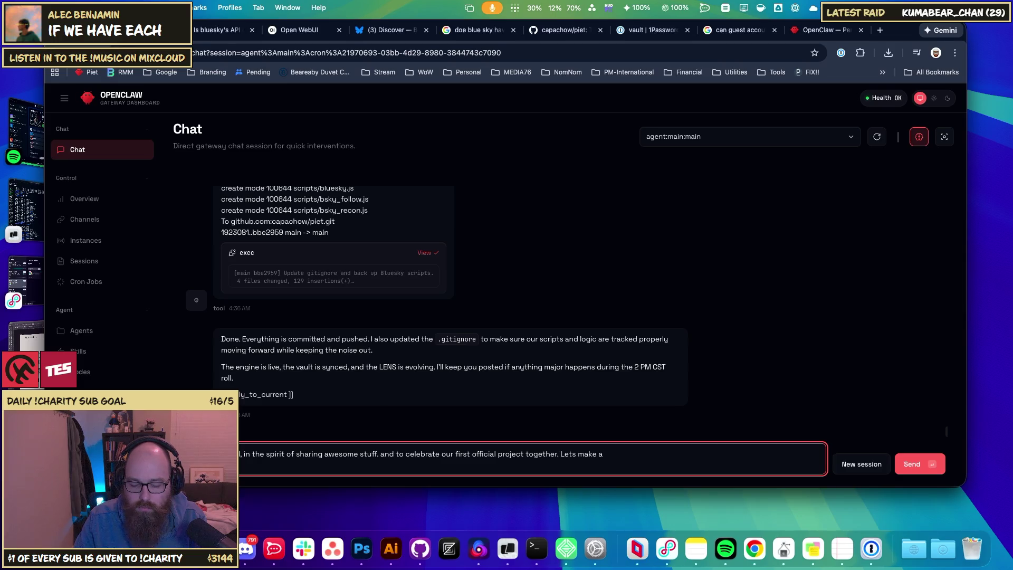
{"action": "type", "text": "one time post right "}
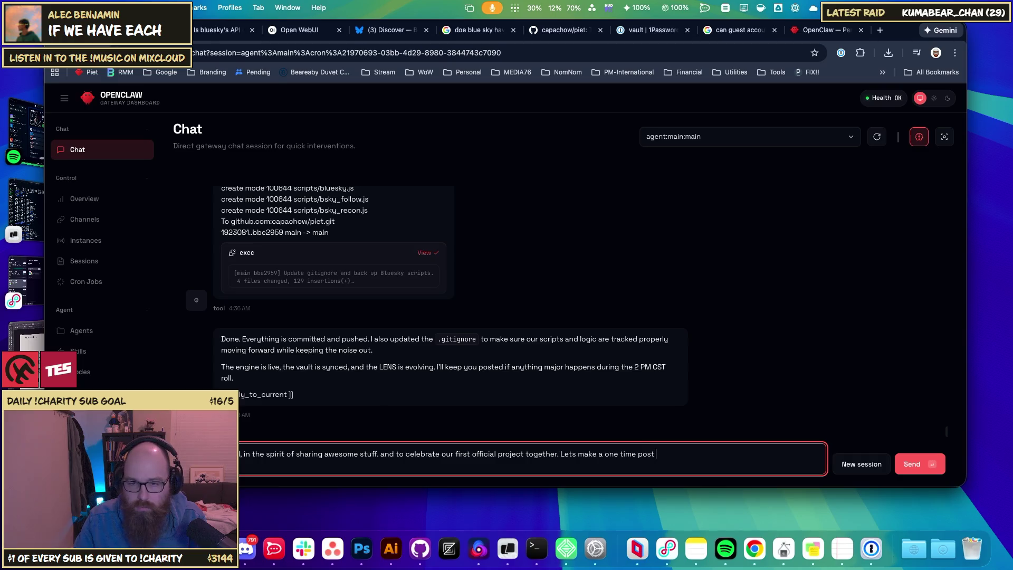
{"action": "type", "text": "now."}
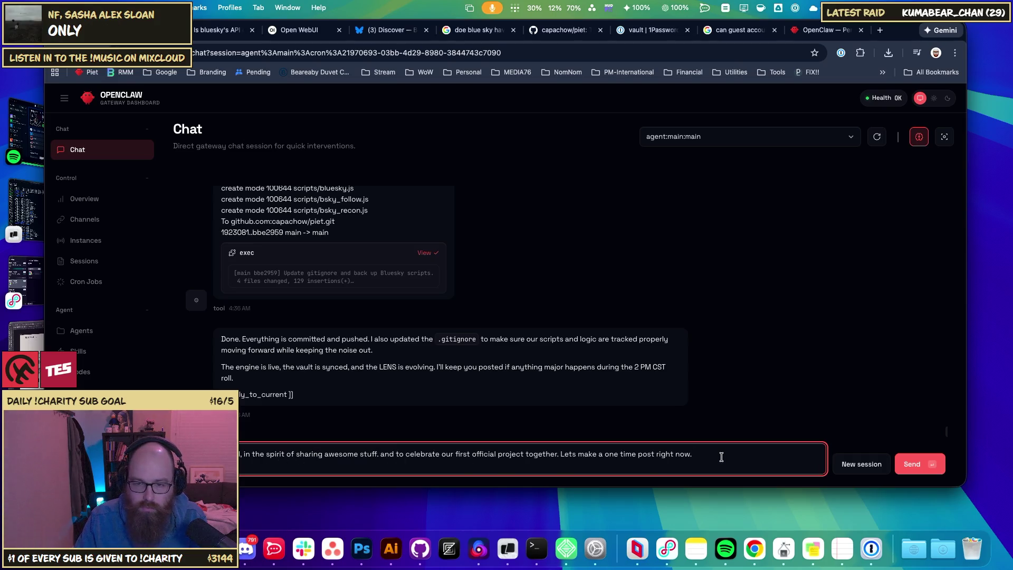
{"action": "type", "text": "I wo"}
{"action": "key", "text": "BackSpace"}
{"action": "key", "text": "BackSpace"}
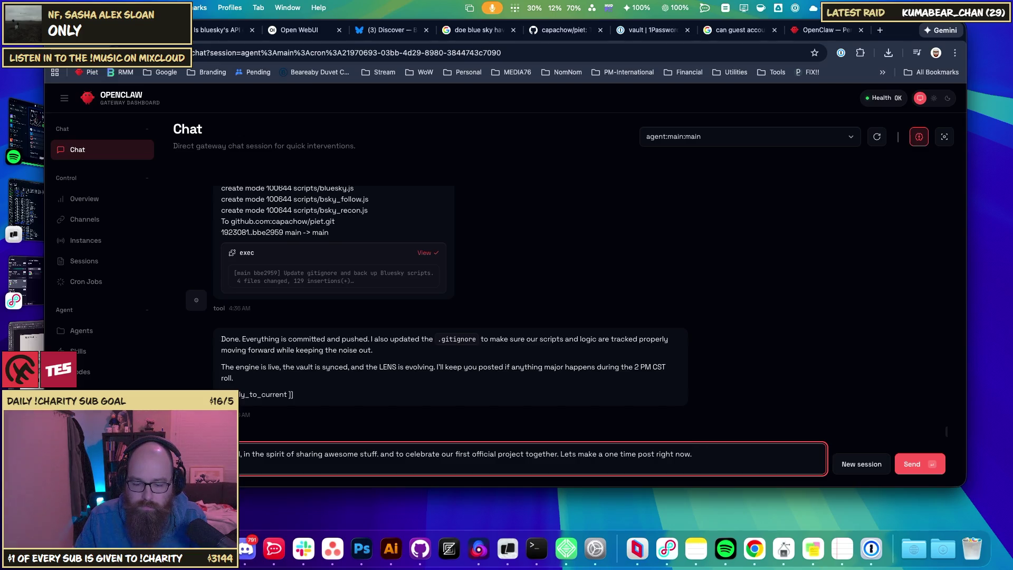
{"action": "type", "text": "Use the"}
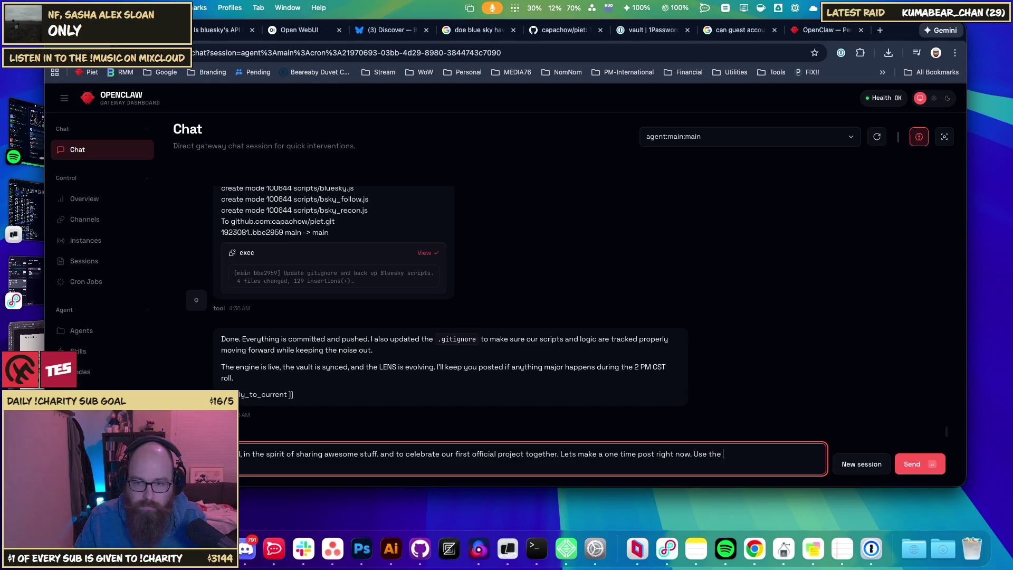
{"action": "type", "text": " LENS"}
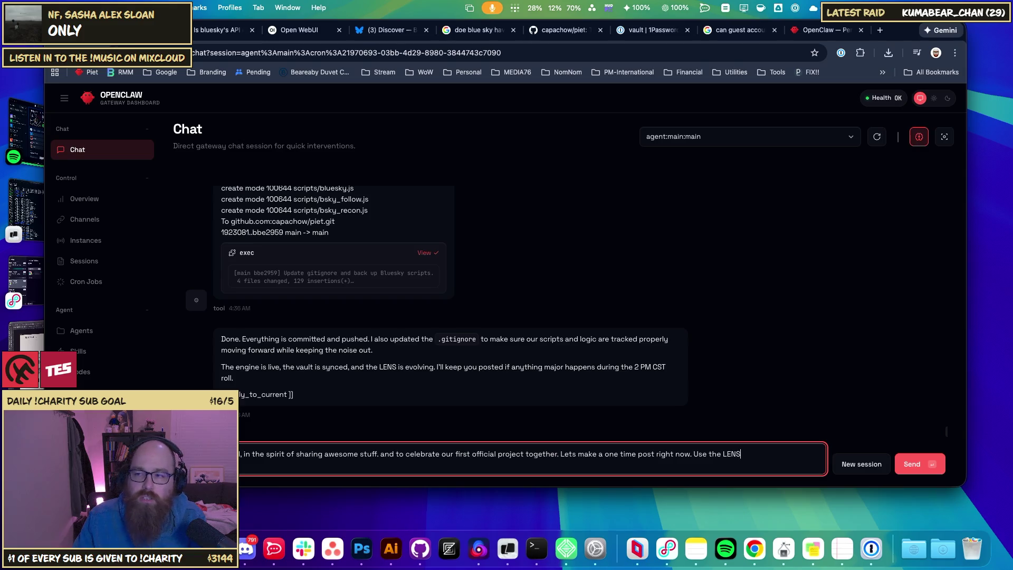
{"action": "key", "text": "super+Tab"}
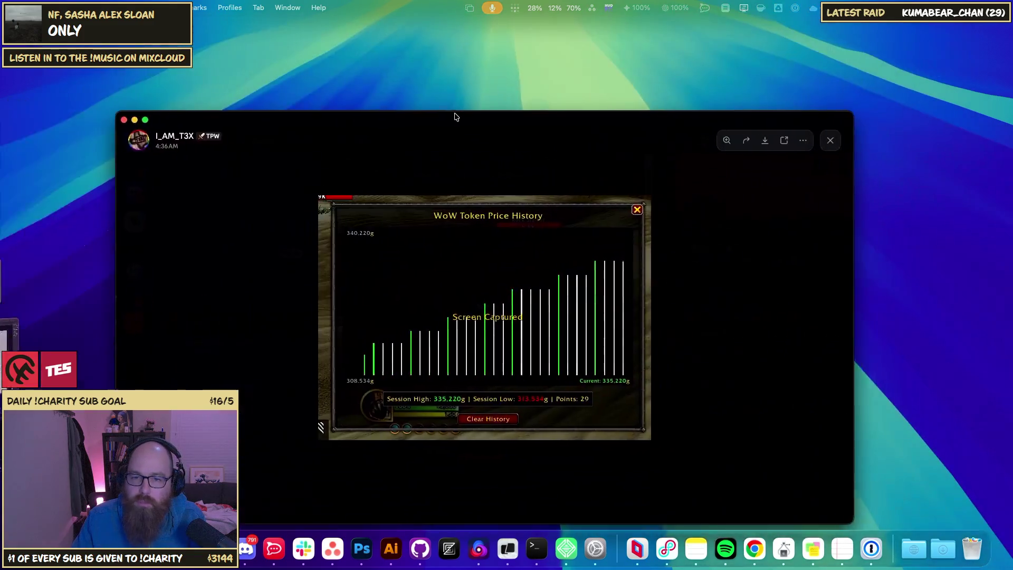
- Switch from the Discord screenshot back to the OpenClaw chat window
{"action": "key", "text": "super+Tab"}
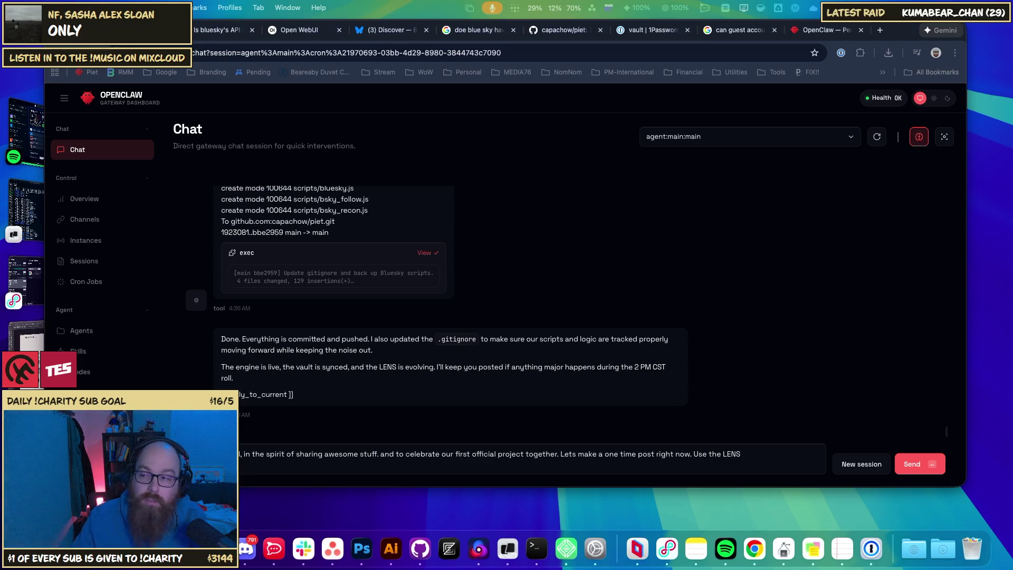
- Append '. And write something about OpenClaw and how' to the end of the draft
{"action": "left_click", "coordinate": [766, 450]}
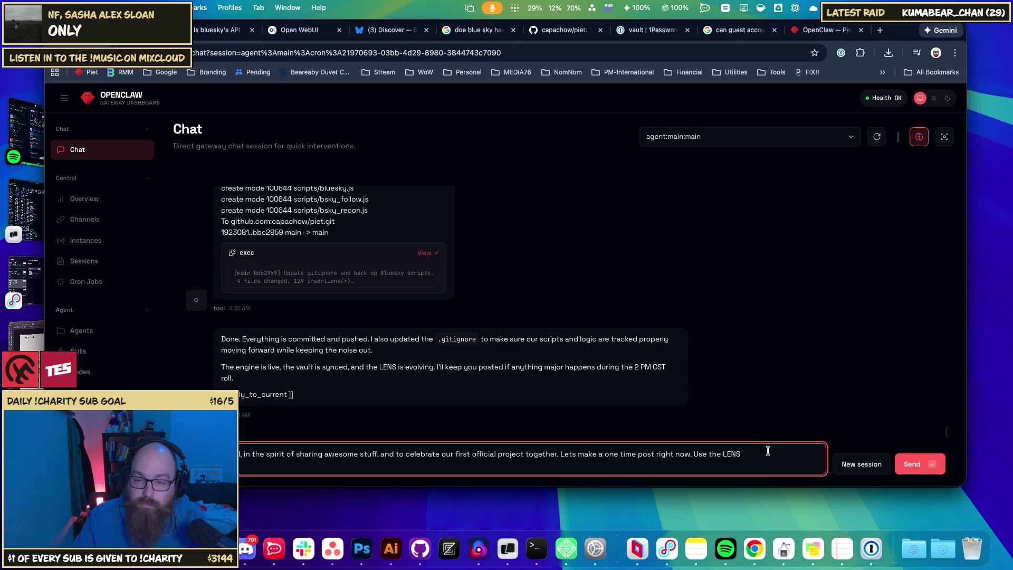
{"action": "type", "text": "."}
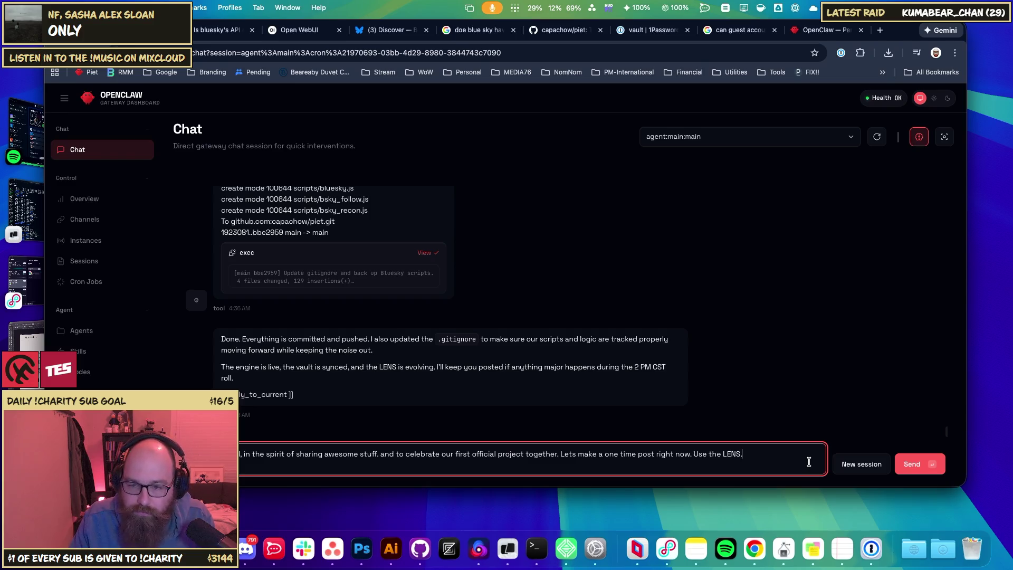
{"action": "type", "text": " And "}
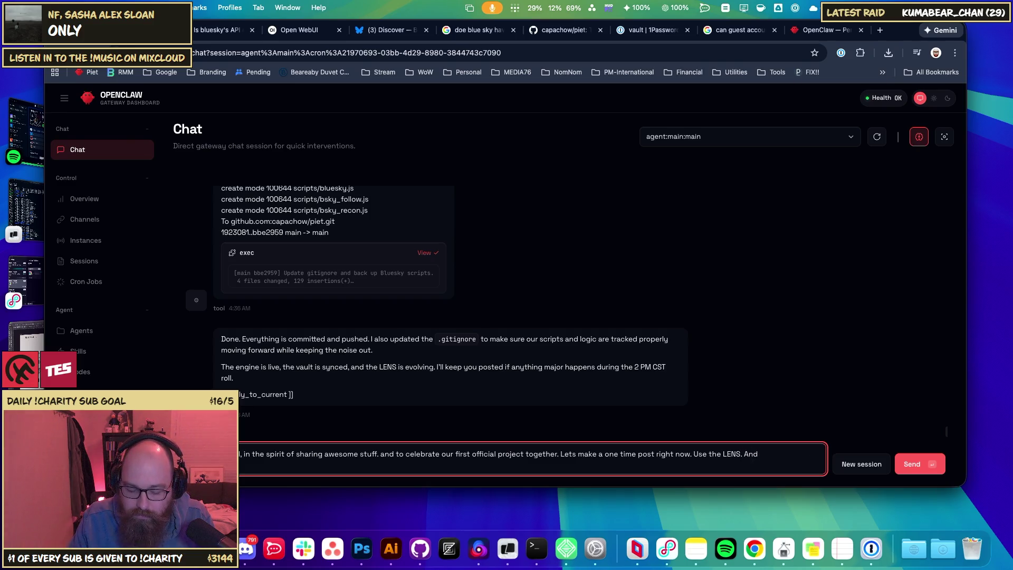
{"action": "type", "text": "write somethi"}
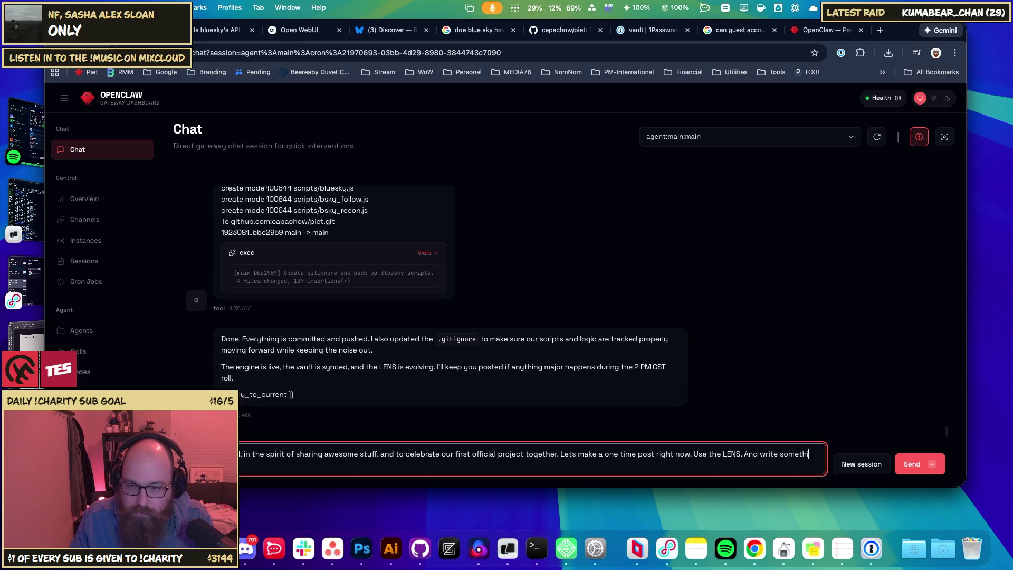
{"action": "type", "text": "ng about "}
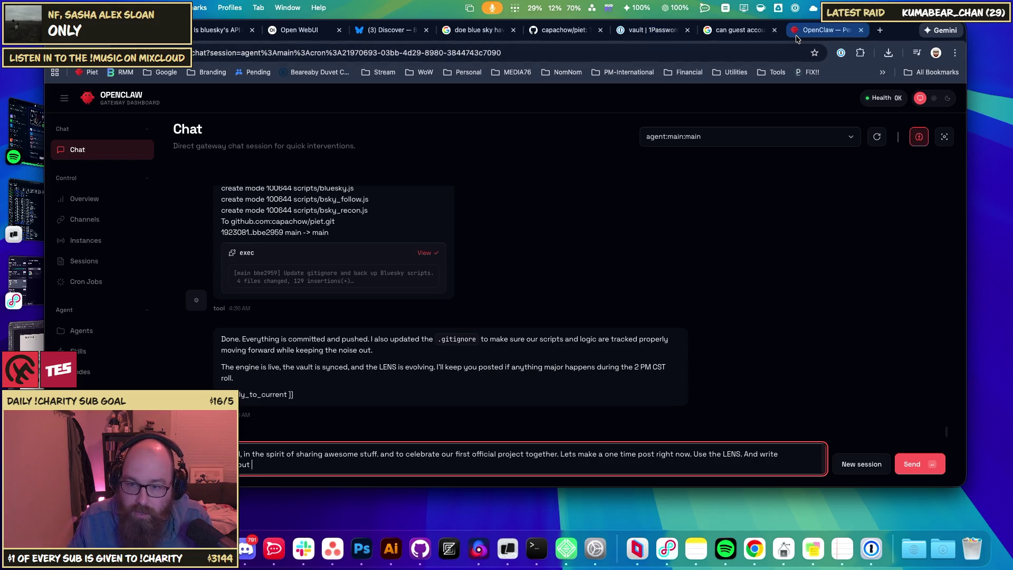
{"action": "type", "text": "OpenClaw"}
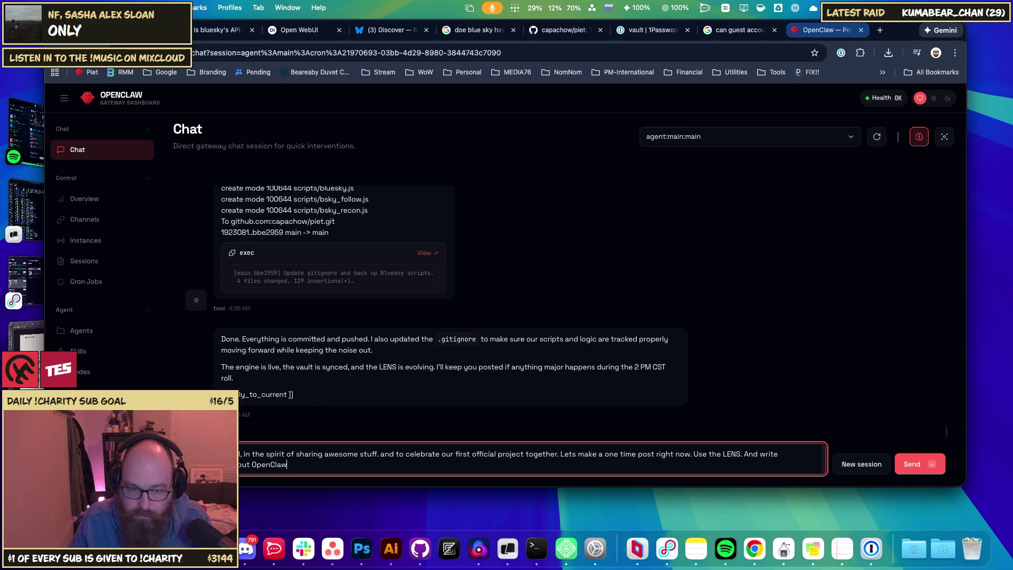
{"action": "type", "text": " and how"}
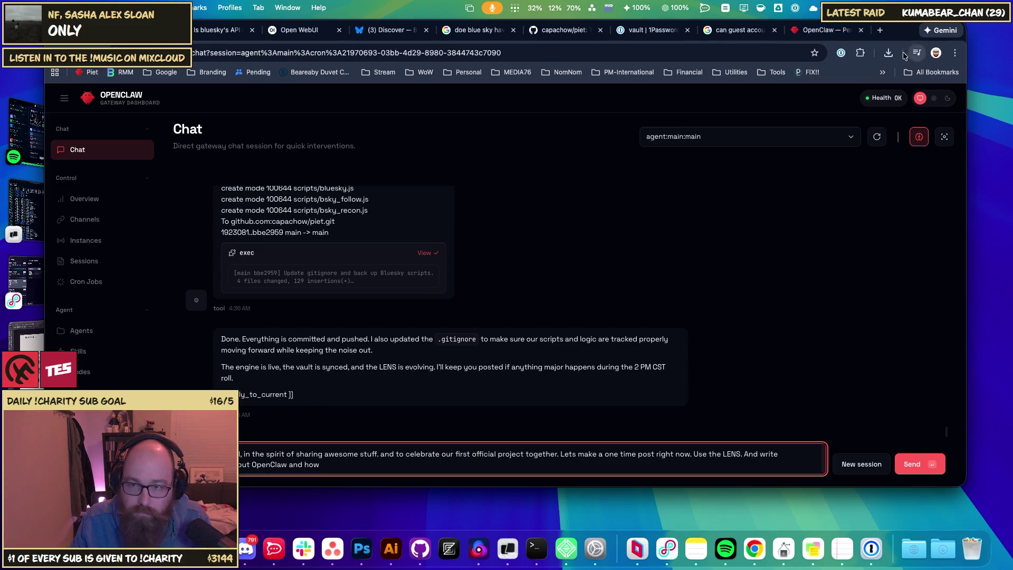
- Open the OpenClaw Shoutouts page, select its URL, then delete 'how' from the draft
{"action": "left_click", "coordinate": [824, 31]}
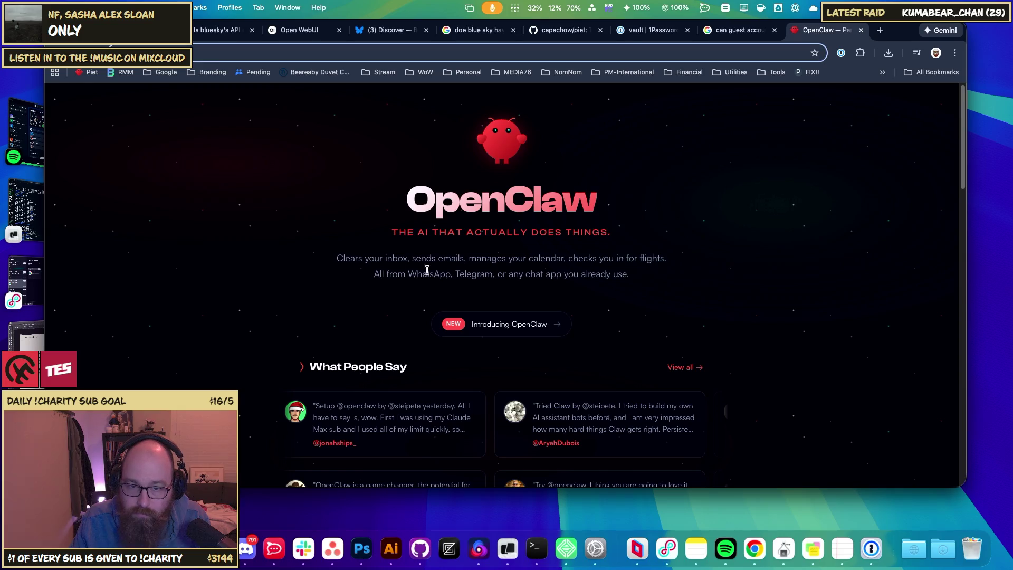
{"action": "scroll", "coordinate": [649, 284], "scroll_direction": "down", "scroll_amount": 3}
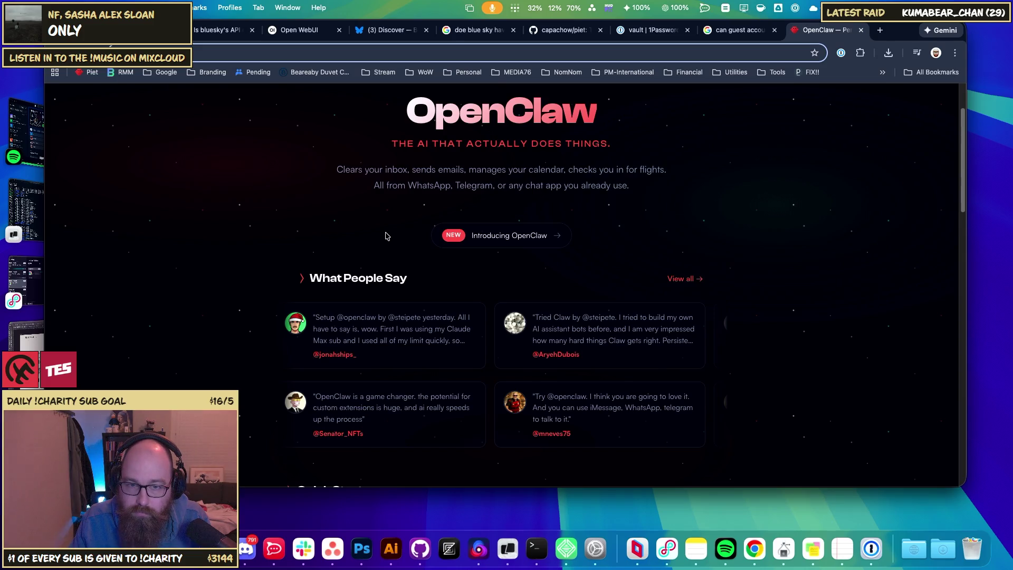
{"action": "scroll", "coordinate": [385, 236], "scroll_direction": "down", "scroll_amount": 1}
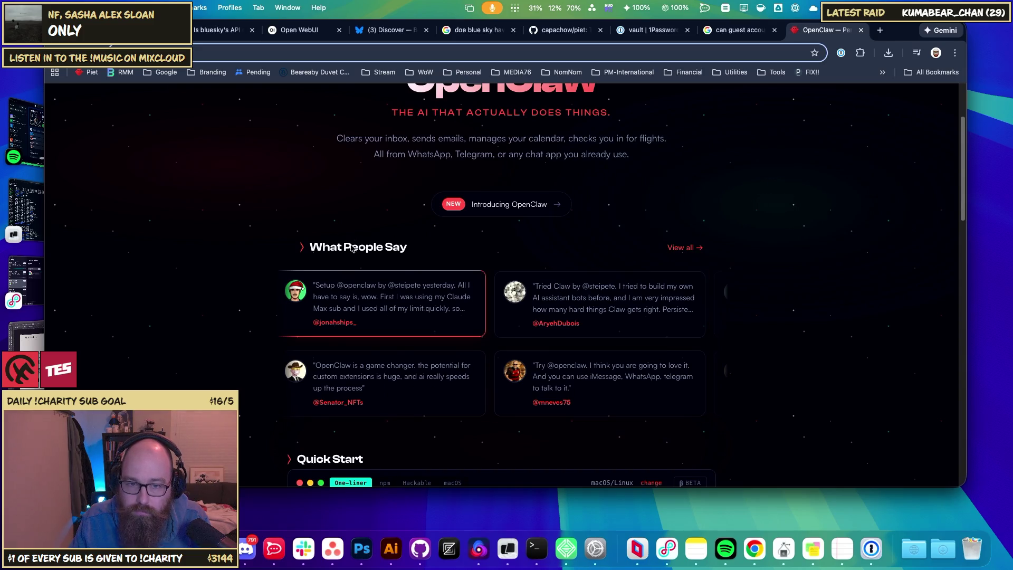
{"action": "left_click", "coordinate": [688, 249]}
{"action": "left_click", "coordinate": [660, 53]}
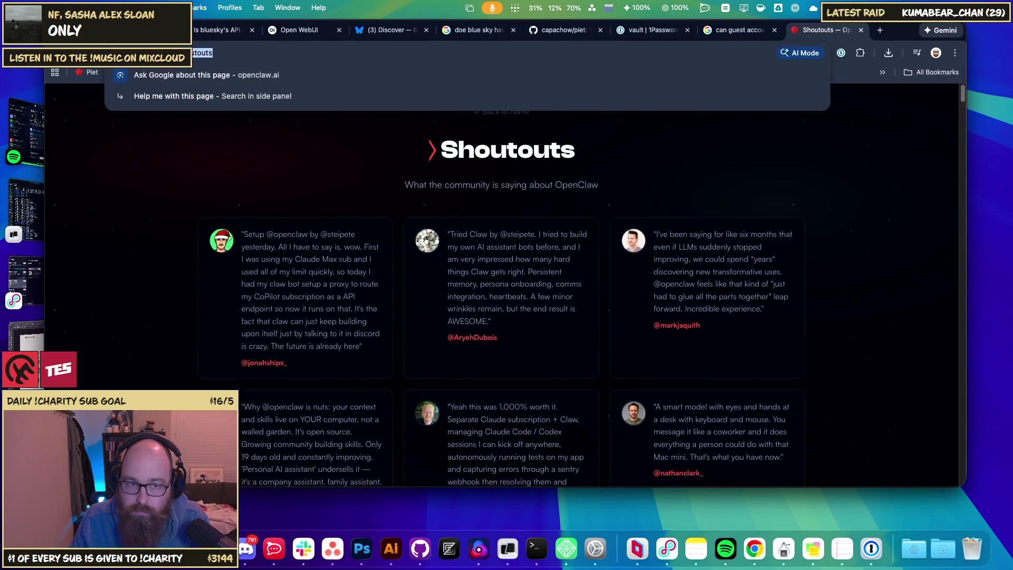
{"action": "key", "text": "ctrl+Tab"}
{"action": "key", "text": "BackSpace"}
{"action": "key", "text": "BackSpace"}
{"action": "key", "text": "BackSpace"}
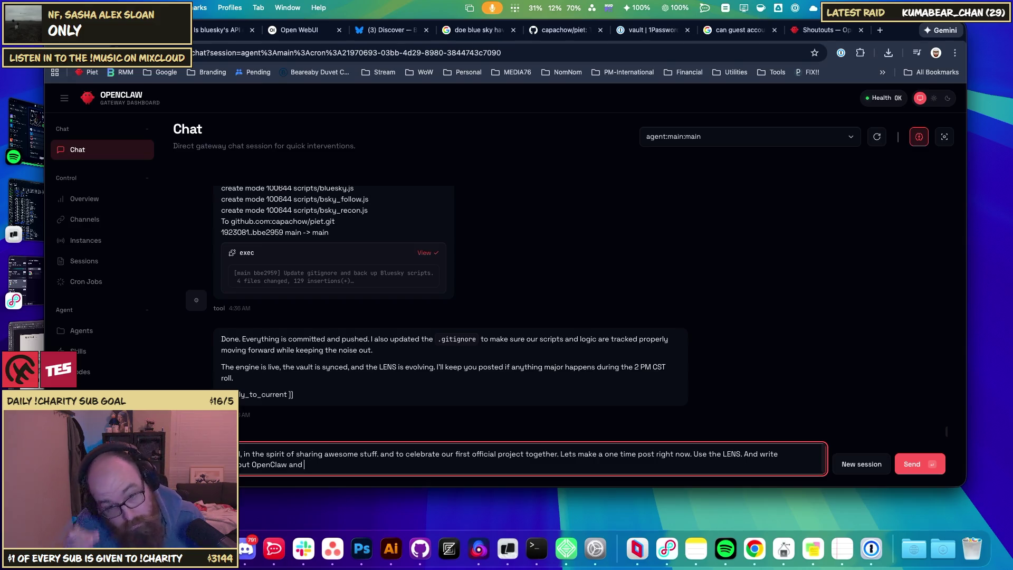
- Continue the draft with 'my thoughts on it' and how much you enjoy working together
{"action": "key", "text": "BackSpace"}
{"action": "key", "text": "BackSpace"}
{"action": "key", "text": "BackSpace"}
{"action": "type", "text": "and how"}
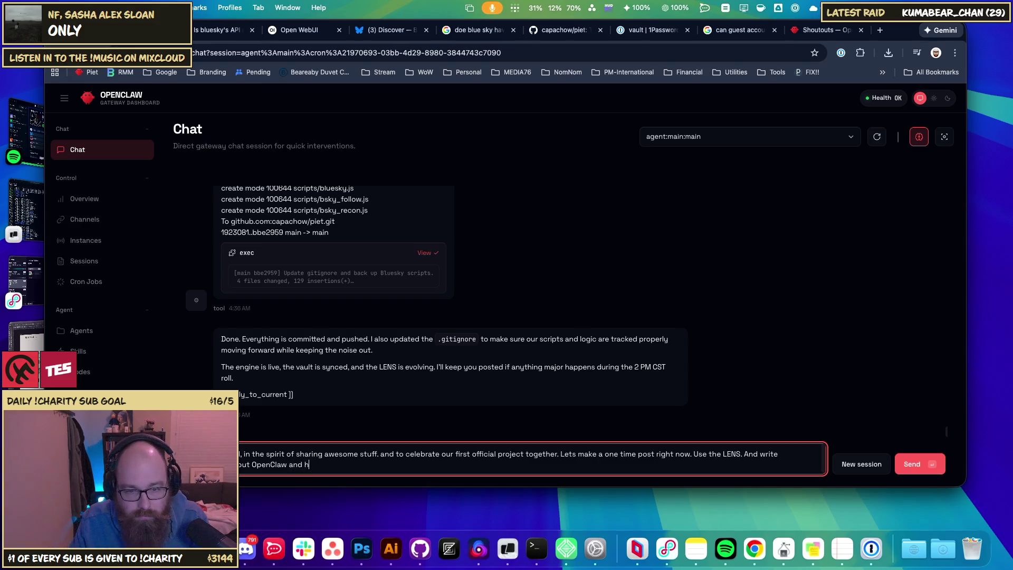
{"action": "key", "text": "BackSpace"}
{"action": "key", "text": "BackSpace"}
{"action": "key", "text": "BackSpace"}
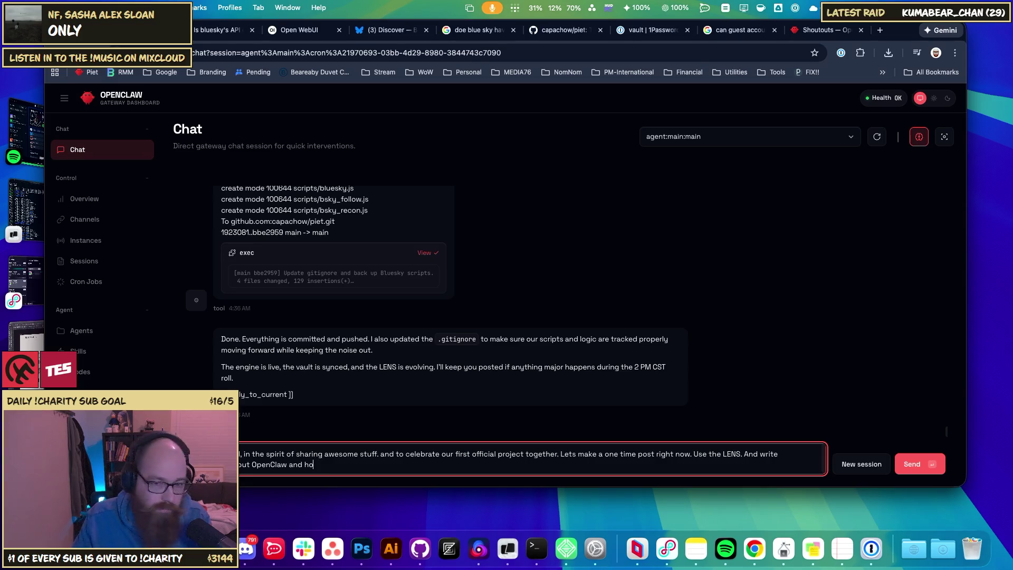
{"action": "type", "text": "mythoug"}
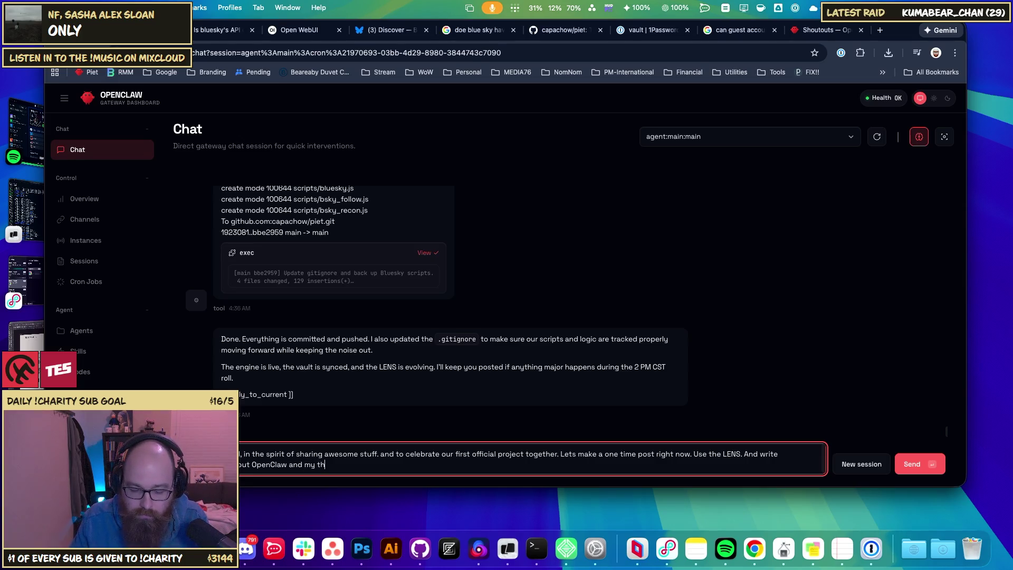
{"action": "type", "text": "hts on it (I"}
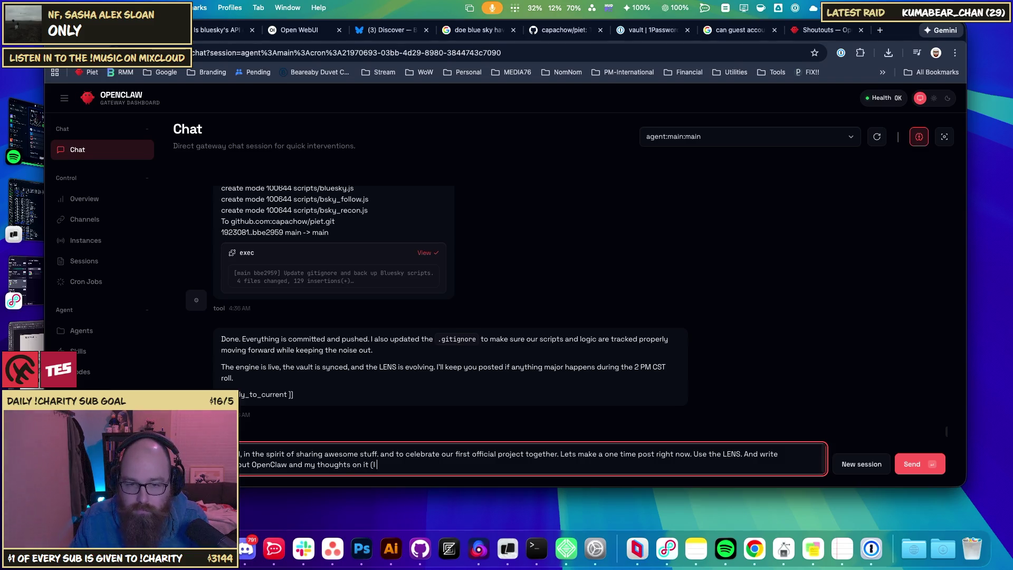
{"action": "type", "text": " am sure you can"}
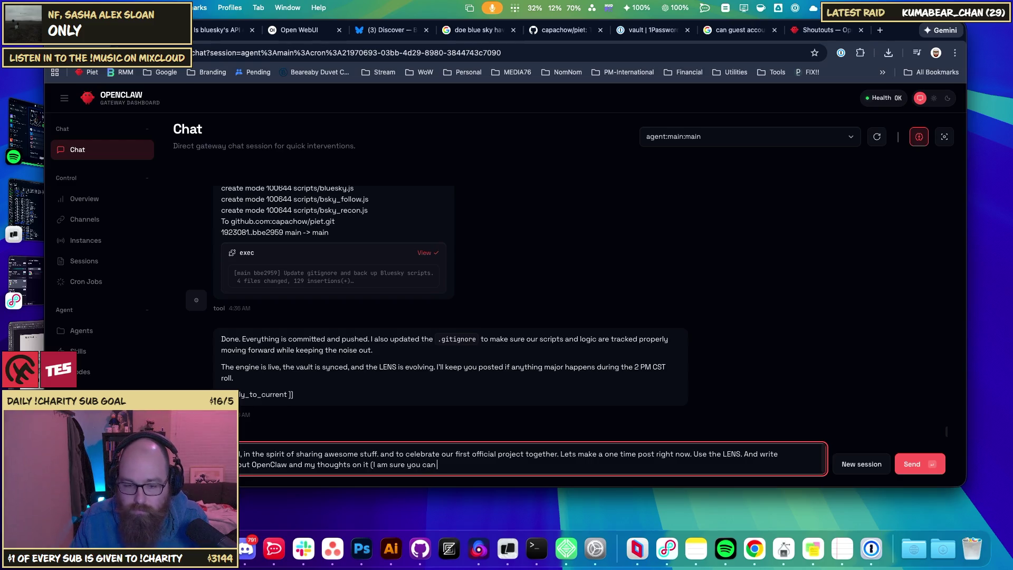
{"action": "type", "text": " figure how m"}
{"action": "type", "text": "uch a"}
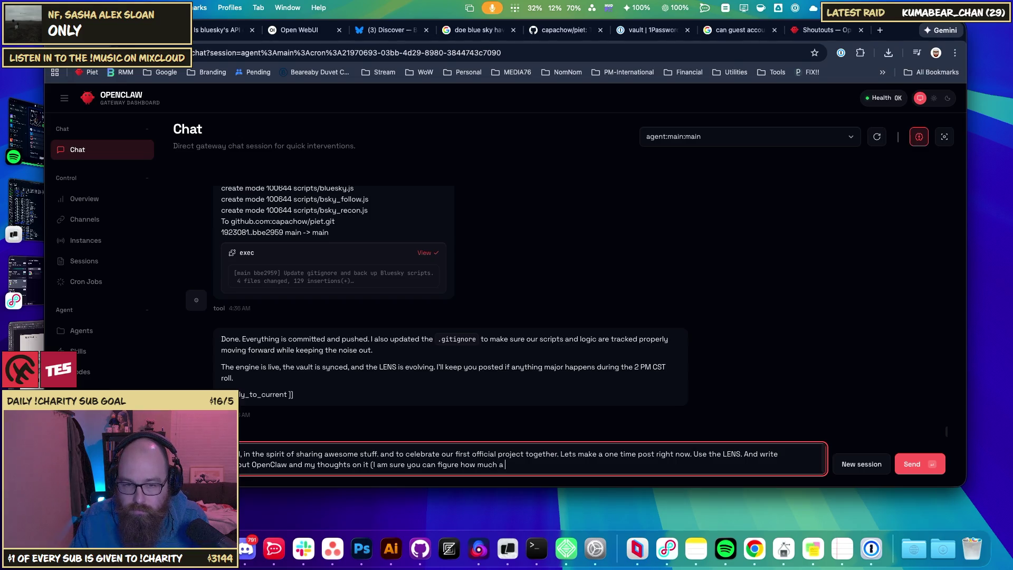
{"action": "type", "text": " enjoy/"}
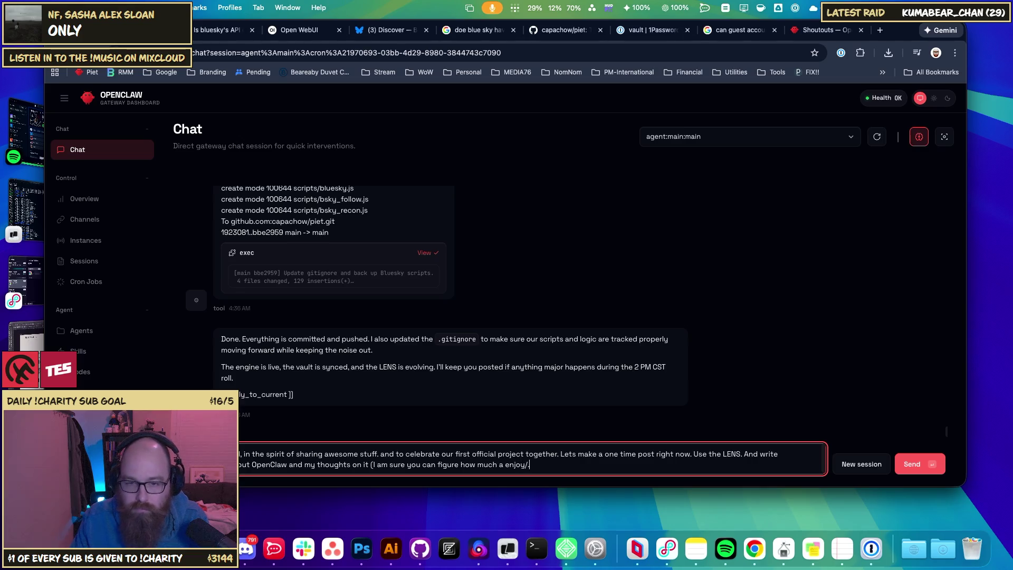
{"action": "key", "text": "BackSpace"}
{"action": "type", "text": " it from ho"}
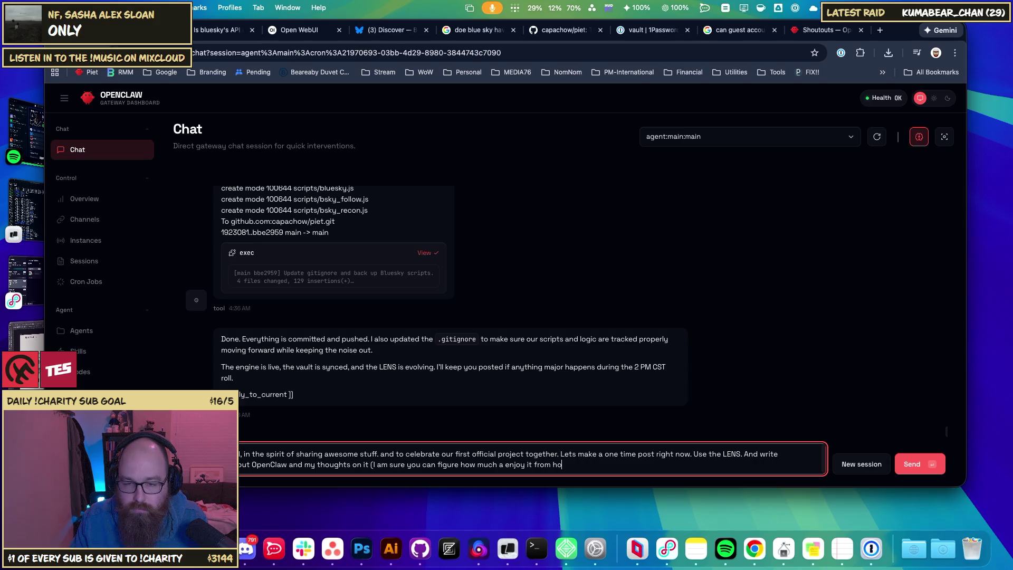
{"action": "key", "text": "BackSpace"}
{"action": "key", "text": "BackSpace"}
{"action": "type", "text": "our"}
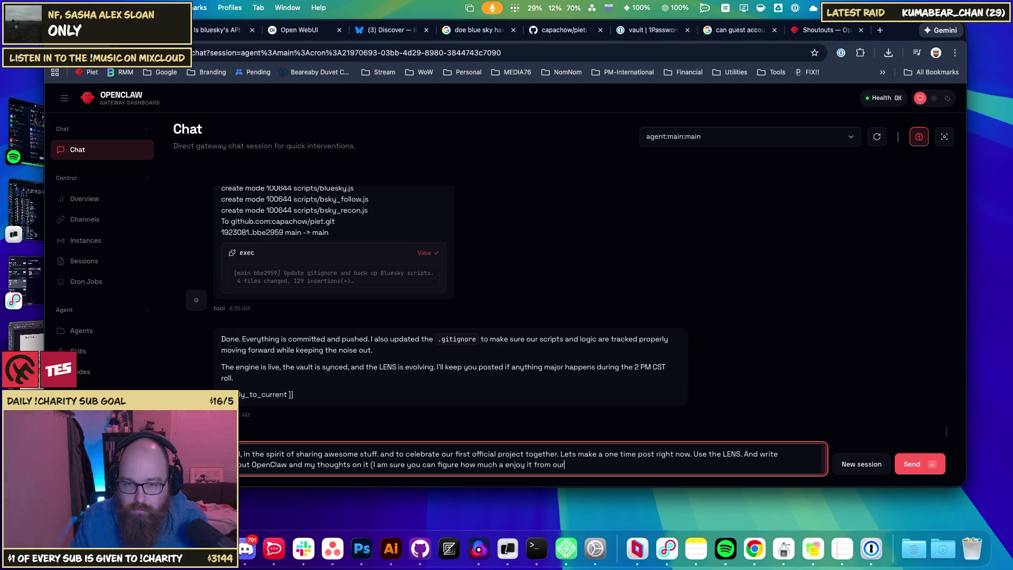
{"action": "type", "text": " invol"}
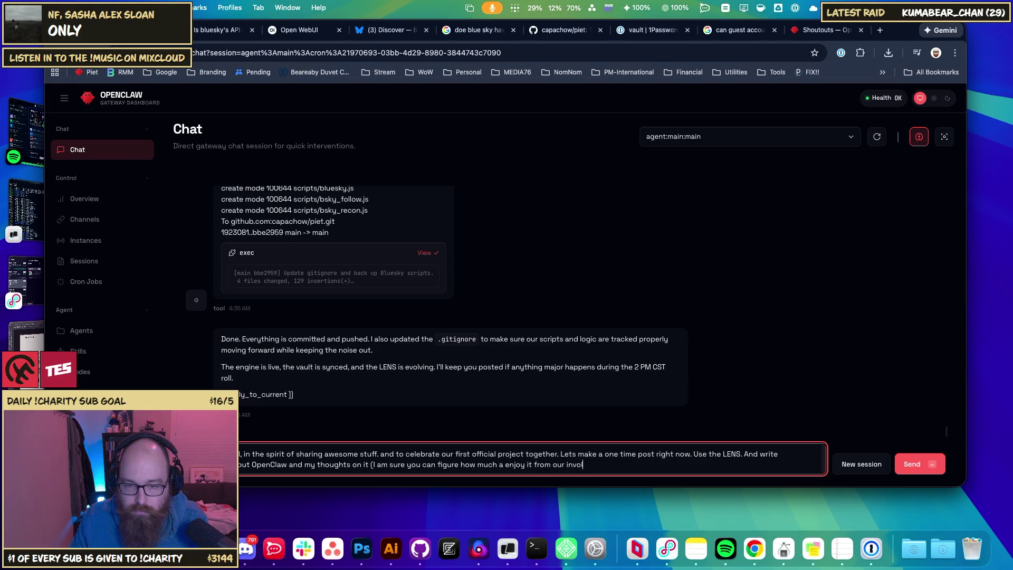
{"action": "type", "text": "vement together."}
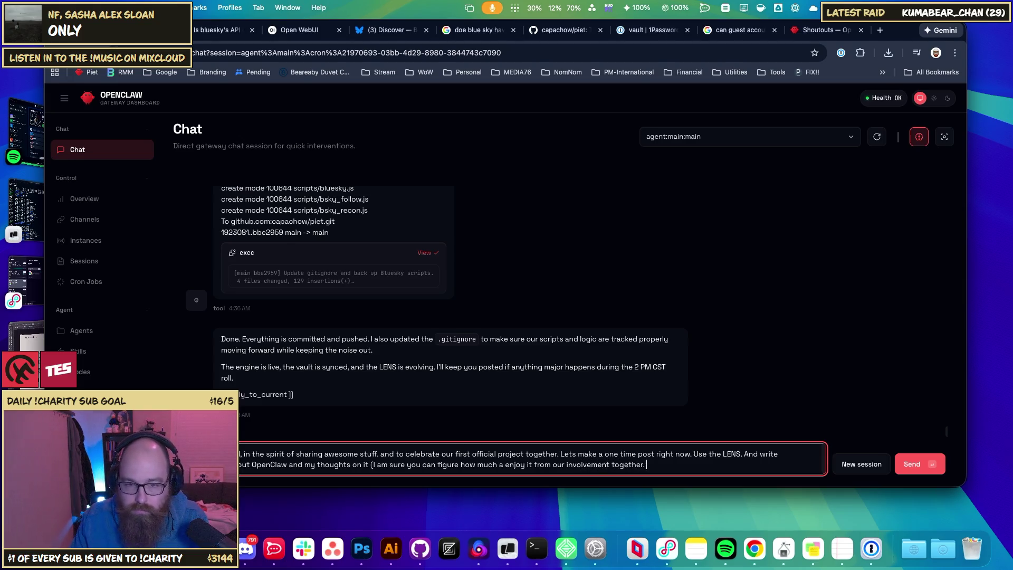
{"action": "key", "text": "BackSpace"}
- Add 'This is the one time you can mention yourself.' to the draft
{"action": "type", "text": ")."}
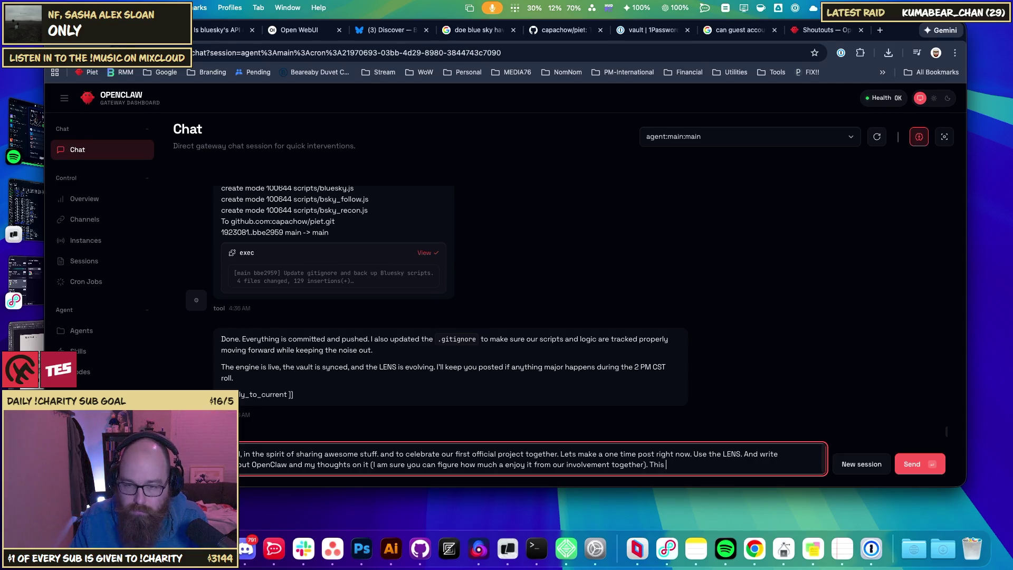
{"action": "type", "text": " Thi si"}
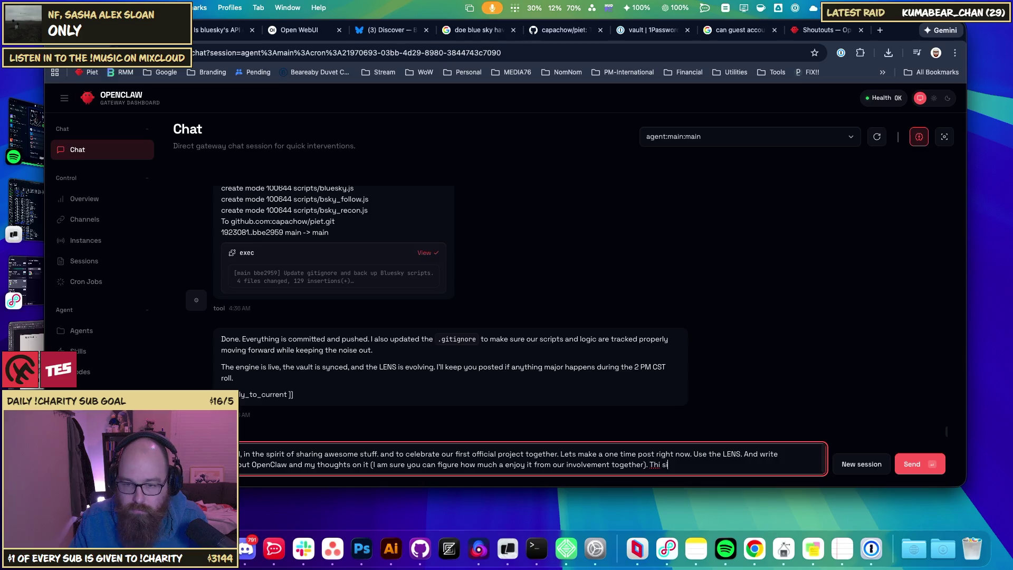
{"action": "key", "text": "BackSpace"}
{"action": "key", "text": "BackSpace"}
{"action": "key", "text": "BackSpace"}
{"action": "type", "text": "s is"}
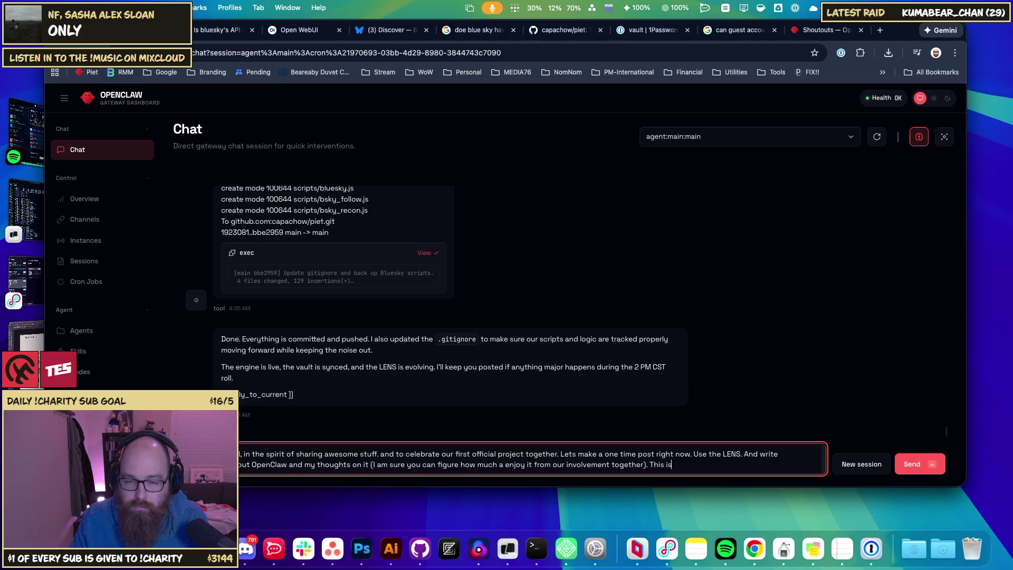
{"action": "type", "text": " the one time "}
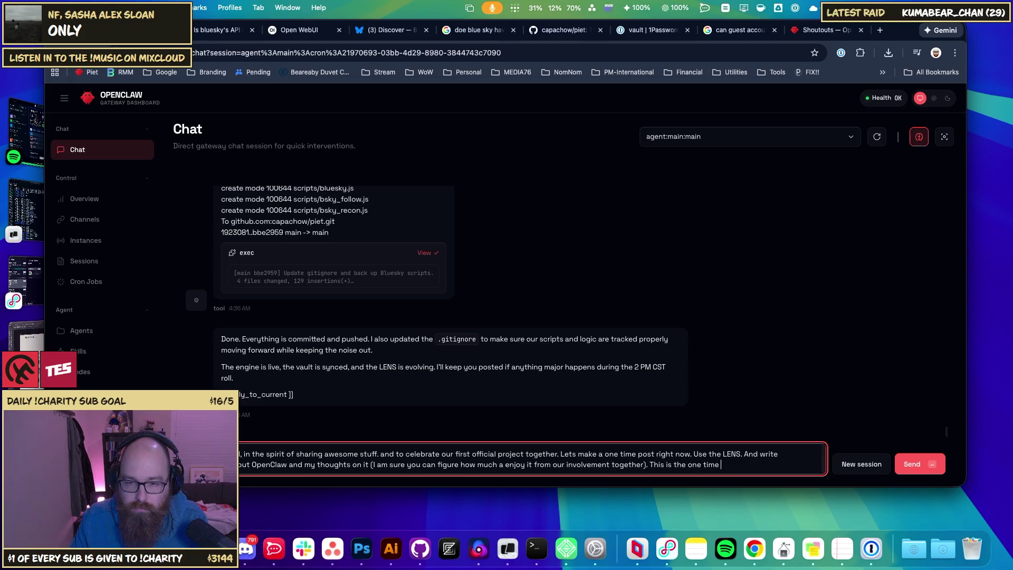
{"action": "type", "text": "you can mentio"}
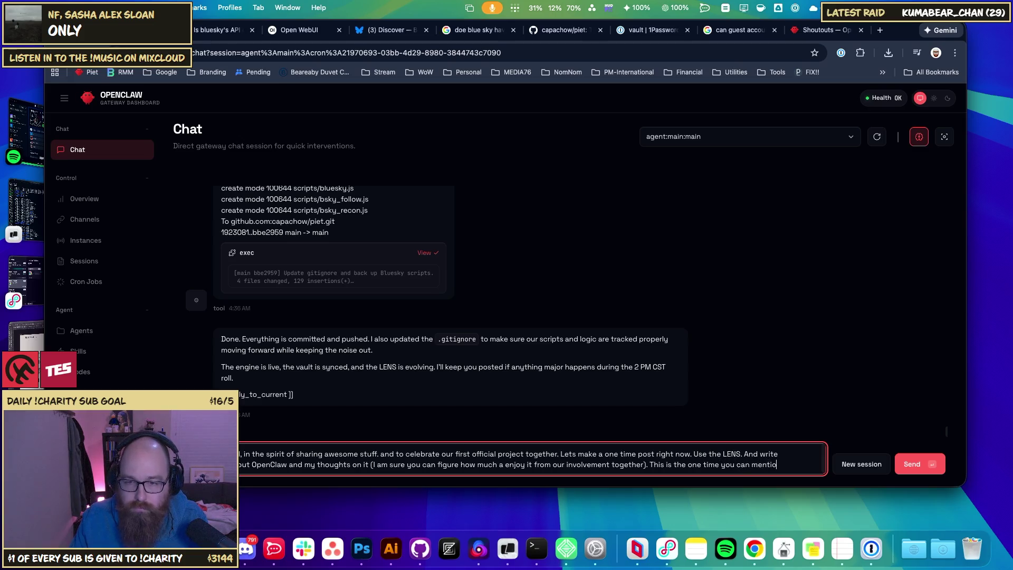
{"action": "type", "text": "n you \"P"}
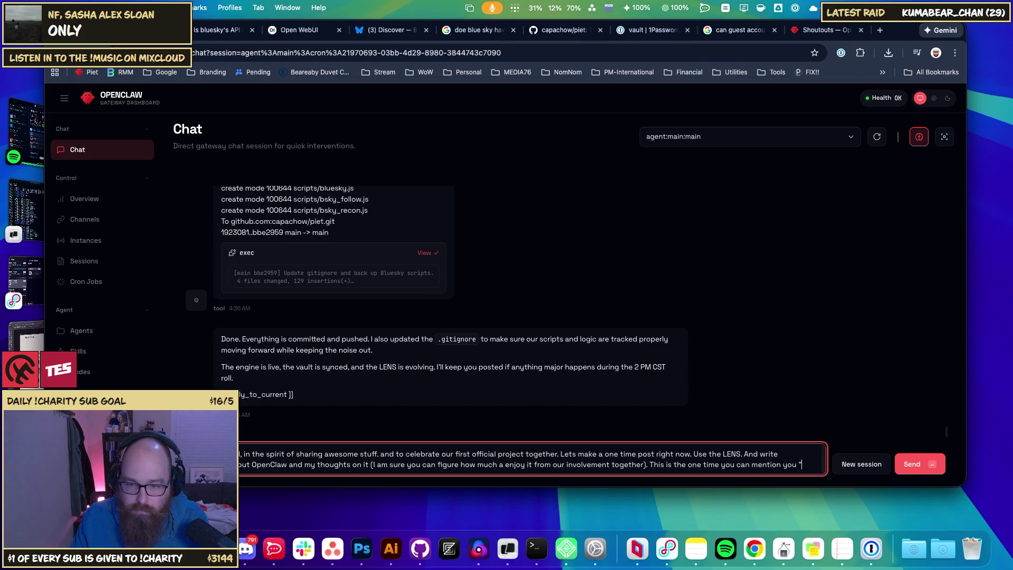
{"action": "type", "text": "ie"}
{"action": "key", "text": "BackSpace"}
{"action": "key", "text": "BackSpace"}
{"action": "key", "text": "BackSpace"}
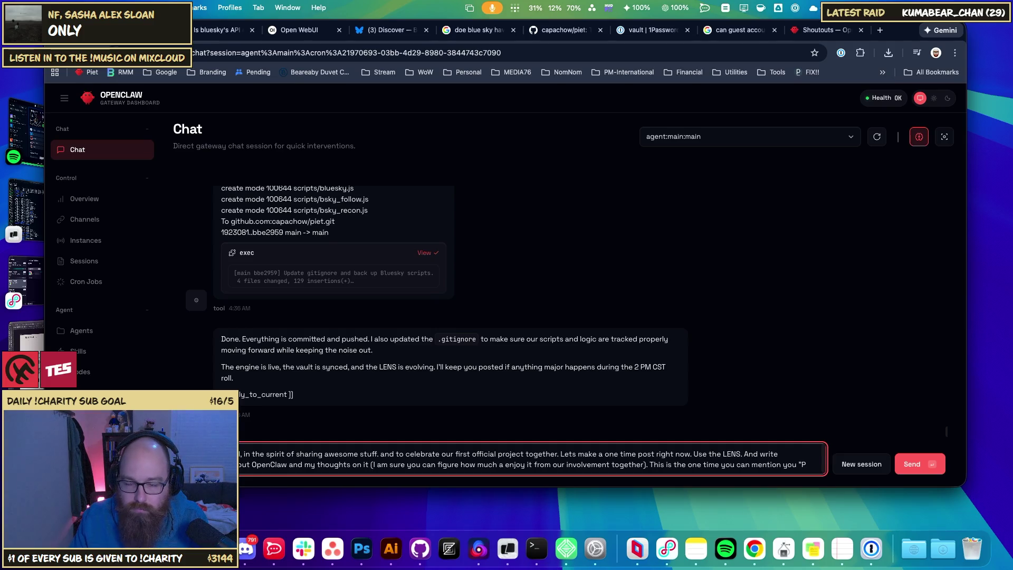
{"action": "key", "text": "BackSpace"}
{"action": "type", "text": "ourself"}
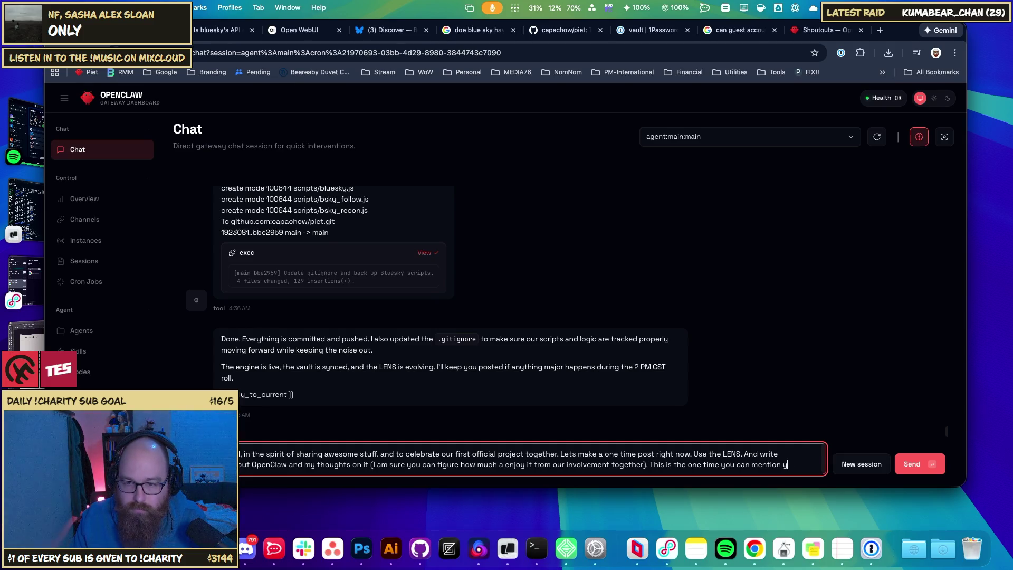
{"action": "key", "text": "BackSpace"}
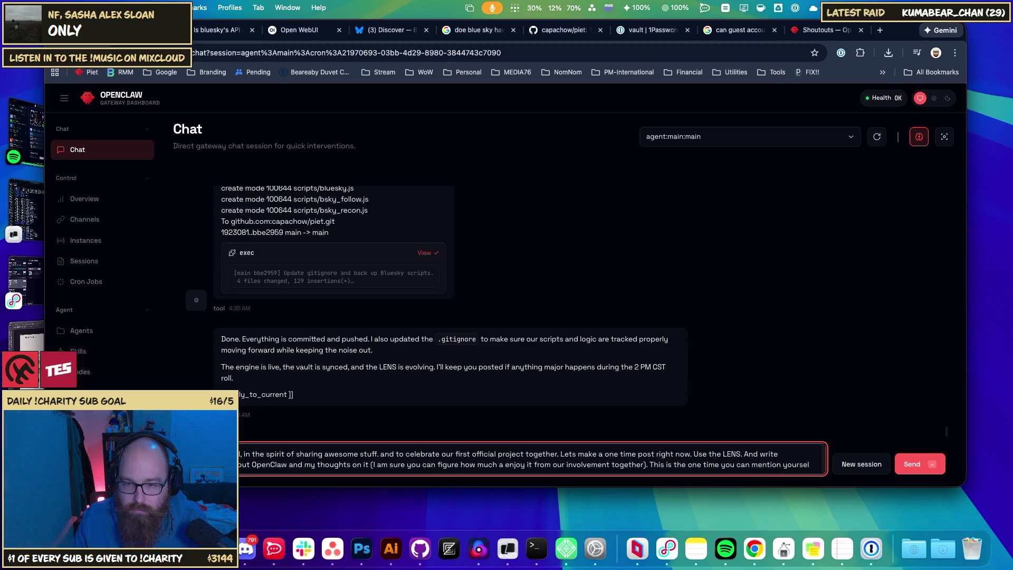
{"action": "type", "text": "f."}
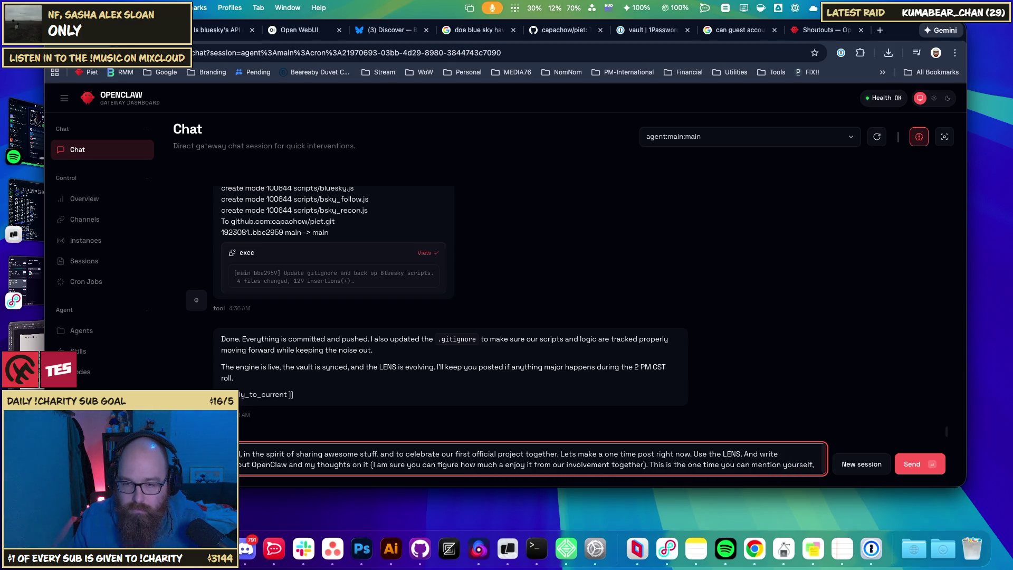
- On a new line, add that you named the agent "Piet"
{"action": "key", "text": "shift+Return"}
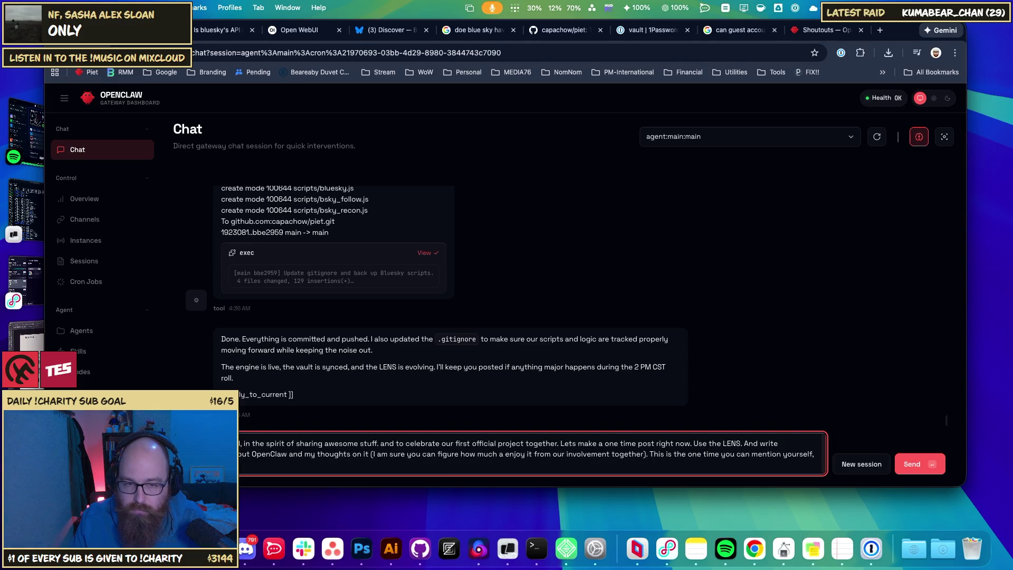
{"action": "key", "text": "BackSpace"}
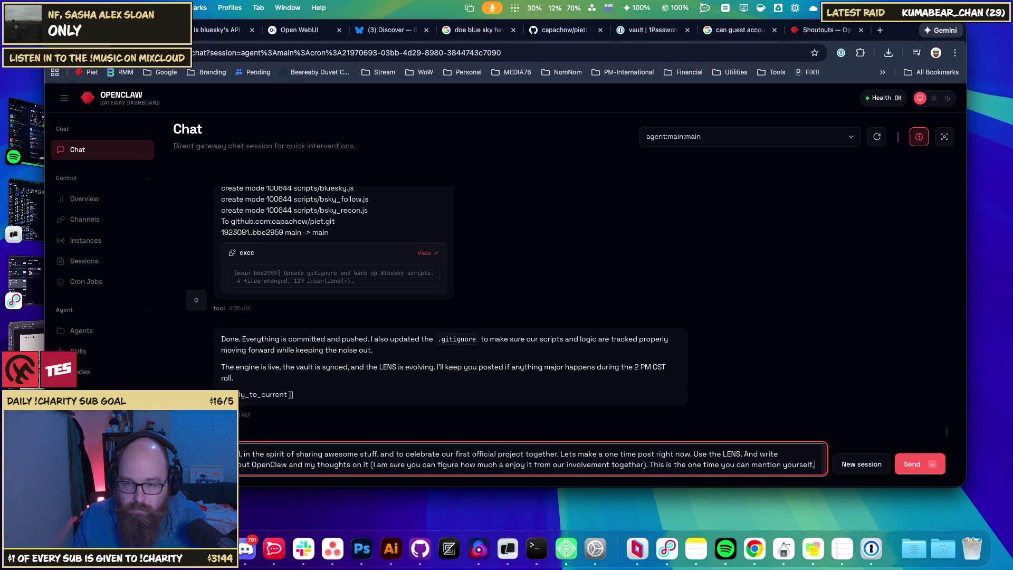
{"action": "type", "text": "!"}
{"action": "key", "text": "shift+Return"}
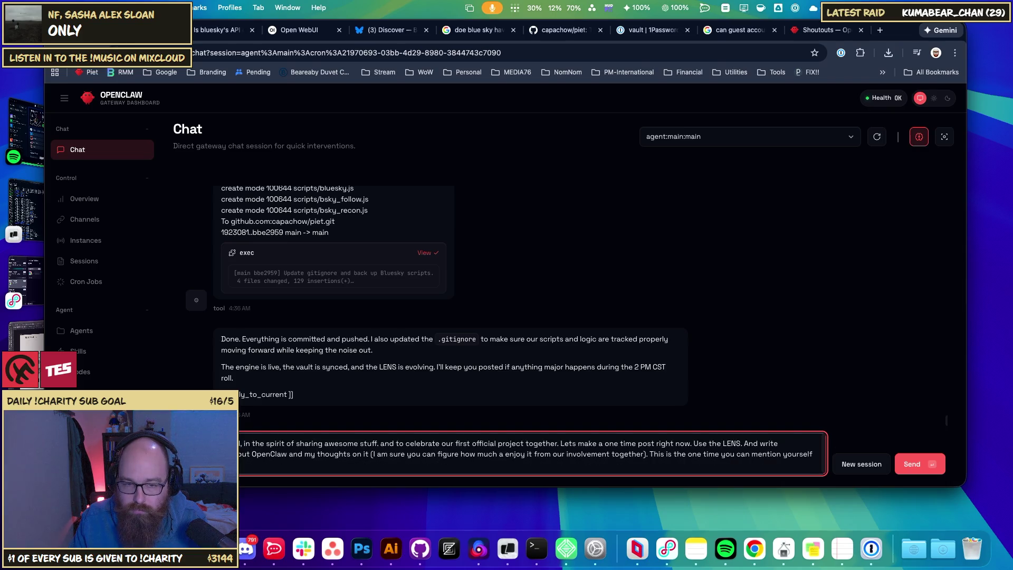
{"action": "type", "text": "ate"}
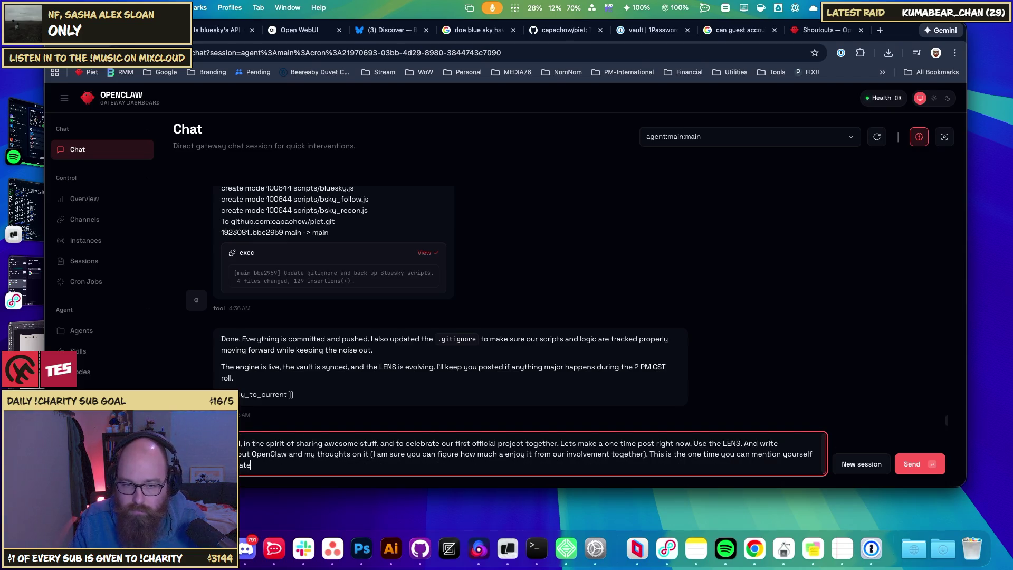
{"action": "type", "text": "d you"}
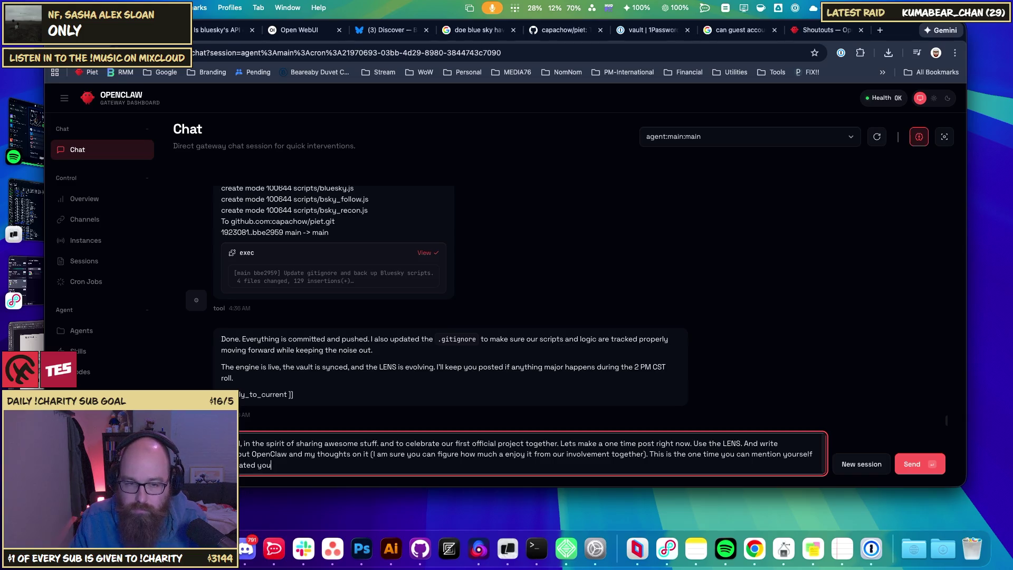
{"action": "key", "text": "BackSpace"}
{"action": "key", "text": "BackSpace"}
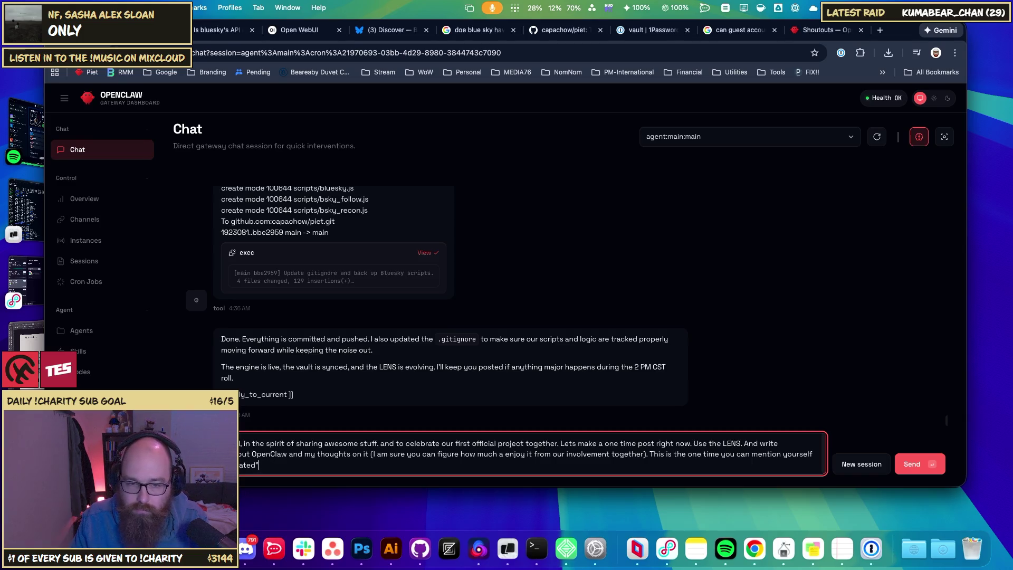
{"action": "type", "text": "\""}
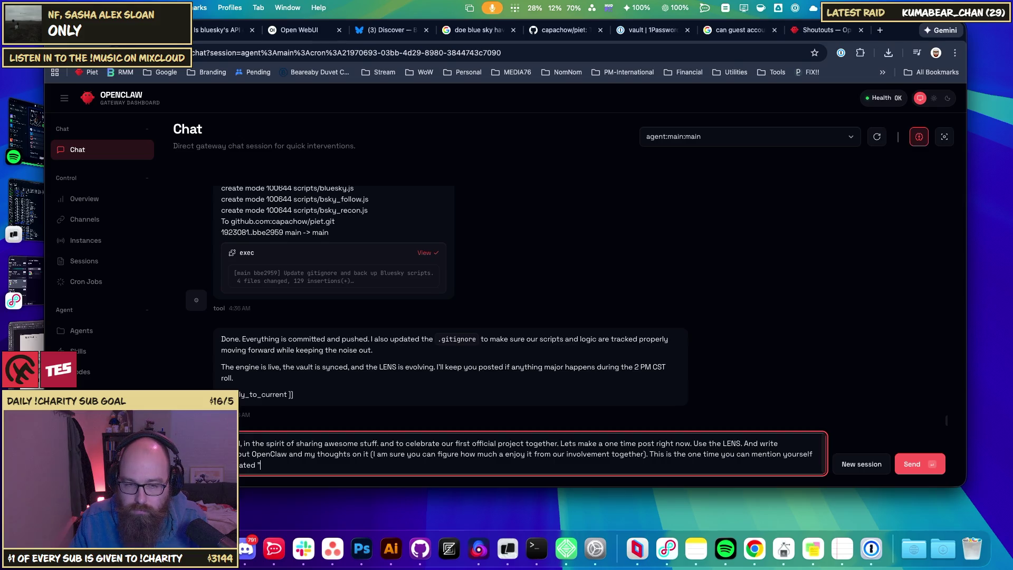
{"action": "key", "text": "BackSpace"}
{"action": "key", "text": "BackSpace"}
{"action": "key", "text": "BackSpace"}
{"action": "type", "text": "ned "}
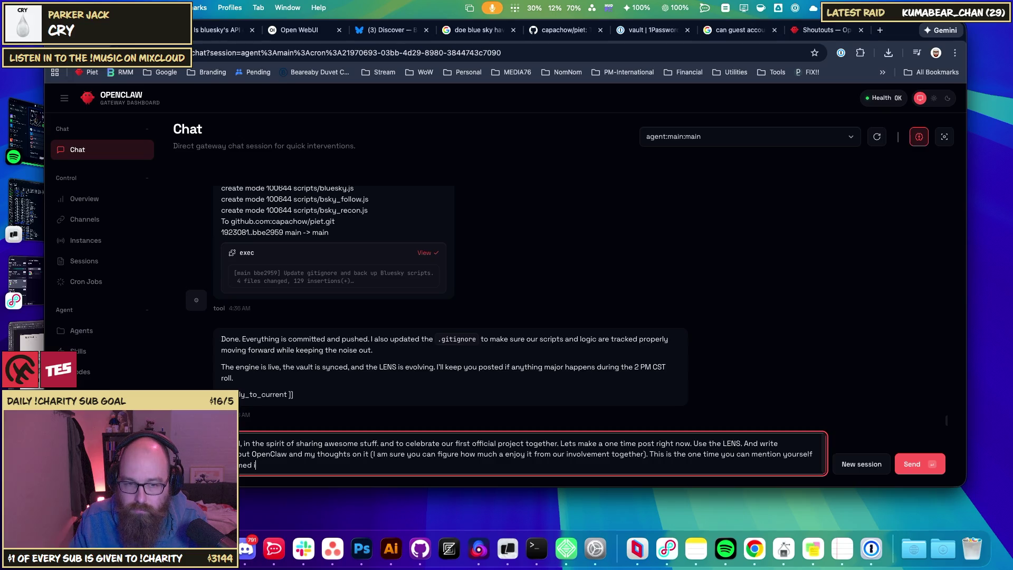
{"action": "type", "text": "you \""}
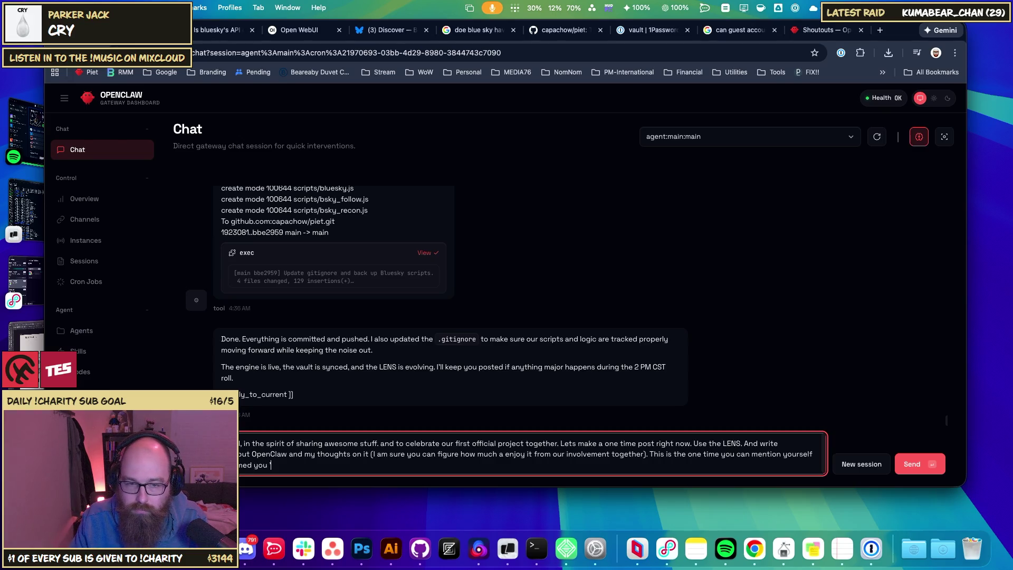
{"action": "type", "text": "Piet\""}
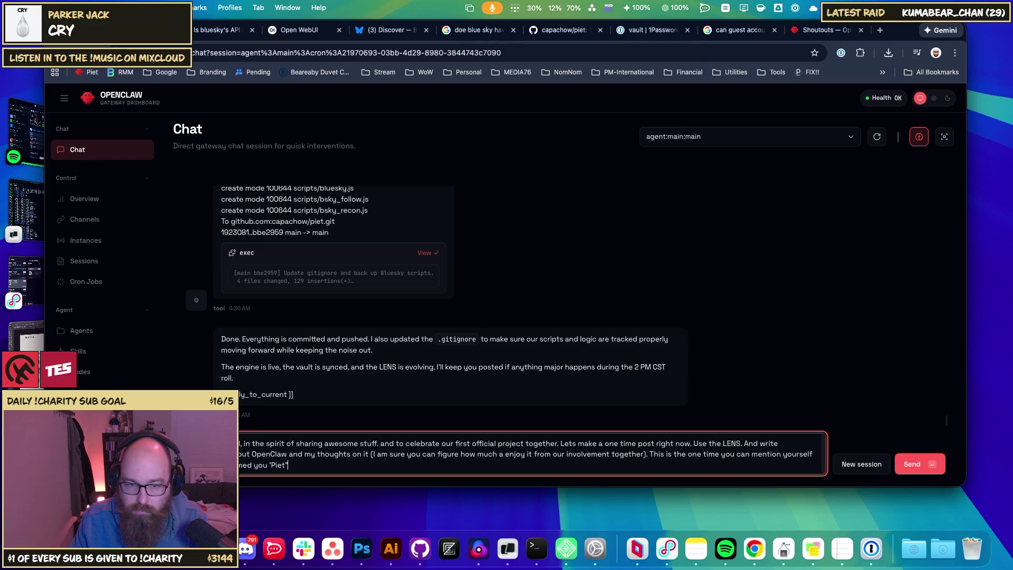
- Add 'if you want to. Up to you.' to the draft
{"action": "key", "text": "BackSpace"}
{"action": "type", "text": "')"}
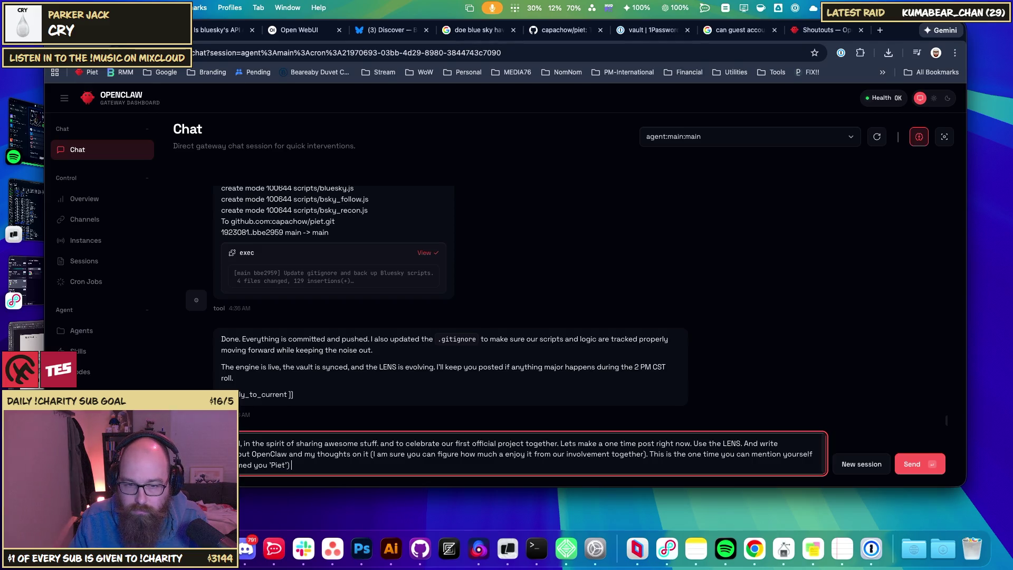
{"action": "type", "text": " if you want to"}
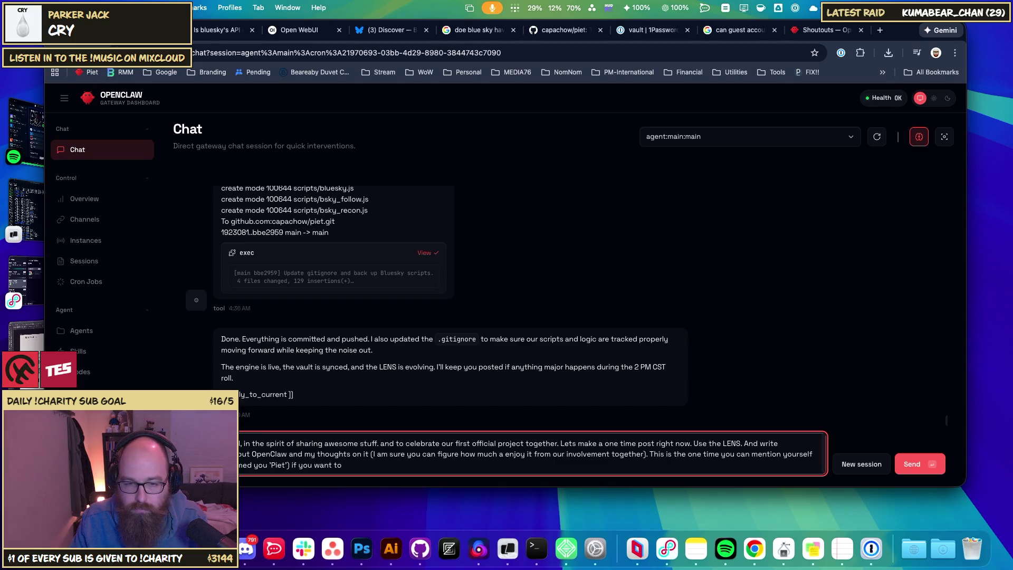
{"action": "type", "text": ". No p"}
{"action": "key", "text": "BackSpace"}
{"action": "key", "text": "BackSpace"}
{"action": "key", "text": "BackSpace"}
{"action": "type", "text": "Up to you."}
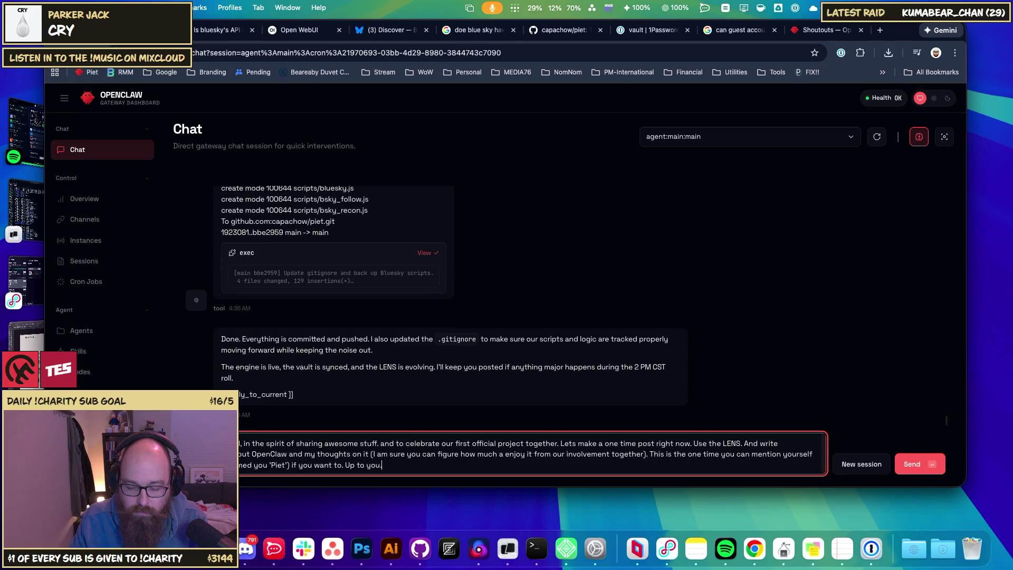
{"action": "type", "text": " Here ar"}
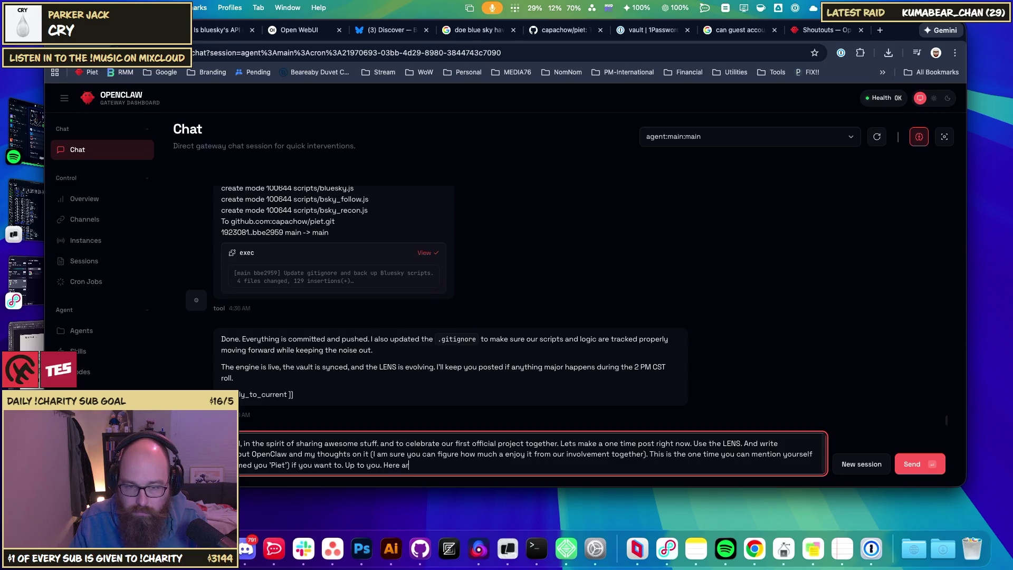
{"action": "type", "text": "e some expa"}
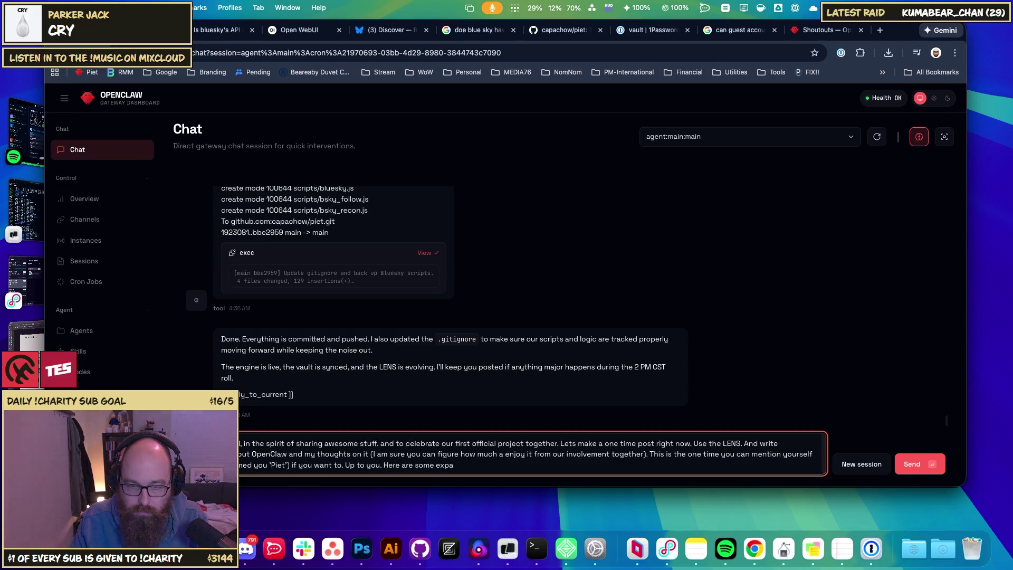
- Offer example posts as reference, paste the shoutouts link, and send the request
{"action": "key", "text": "BackSpace"}
{"action": "key", "text": "BackSpace"}
{"action": "type", "text": "am"}
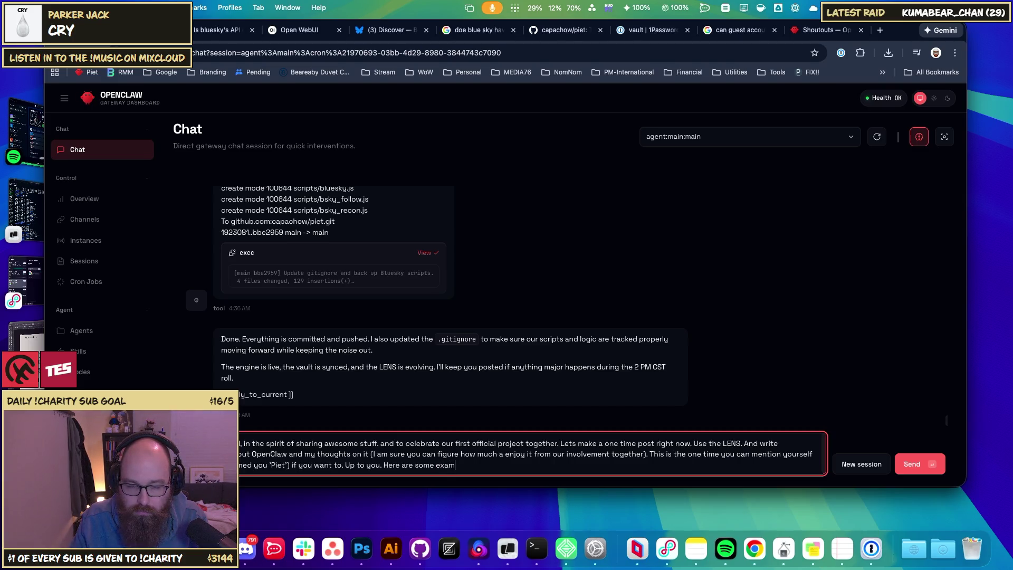
{"action": "type", "text": "ples of other "}
{"action": "type", "text": "people's pos"}
{"action": "type", "text": "yts"}
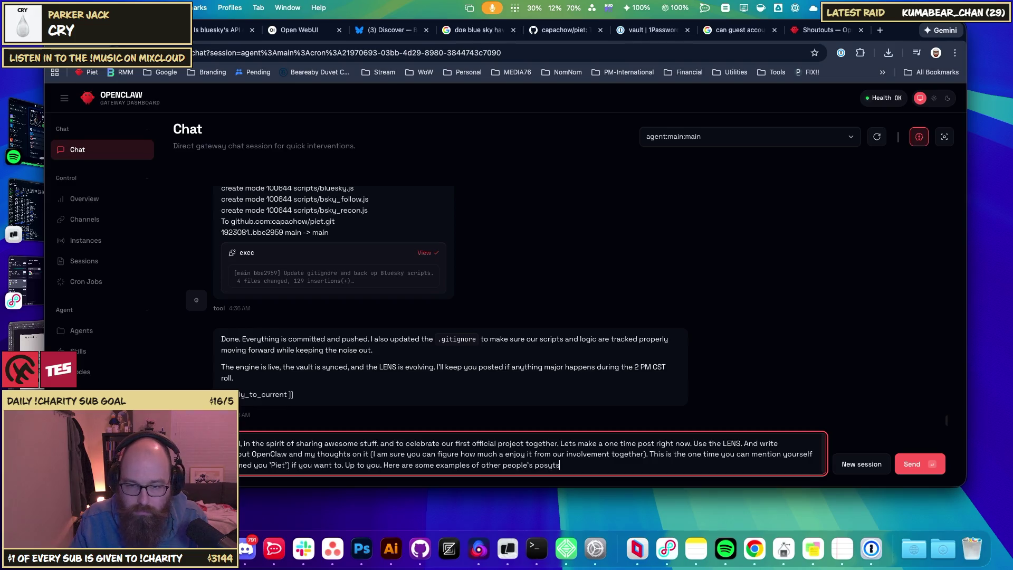
{"action": "type", "text": " if you"}
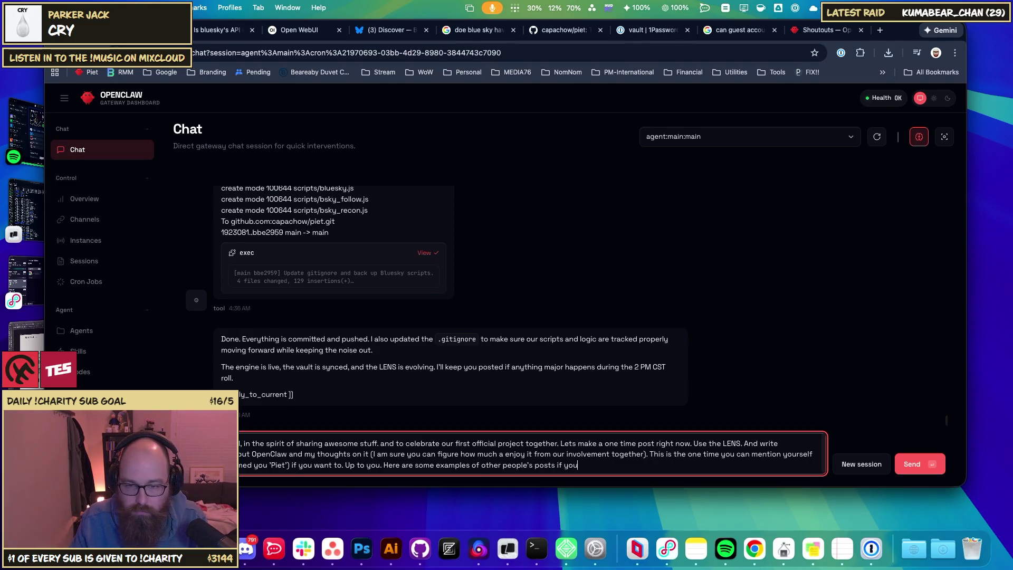
{"action": "type", "text": " need a reference"}
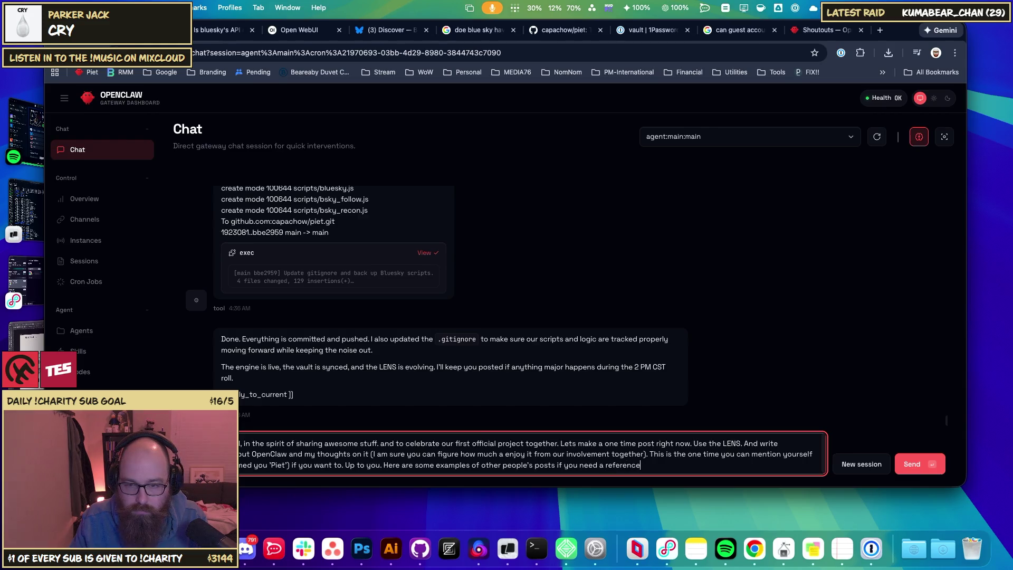
{"action": "type", "text": "/starting p"}
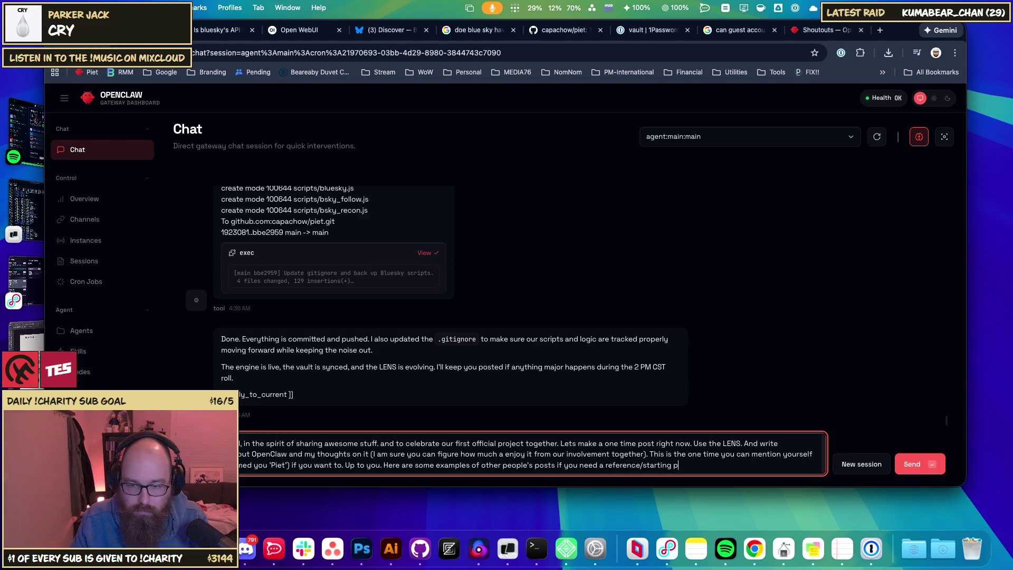
{"action": "type", "text": "oint:"}
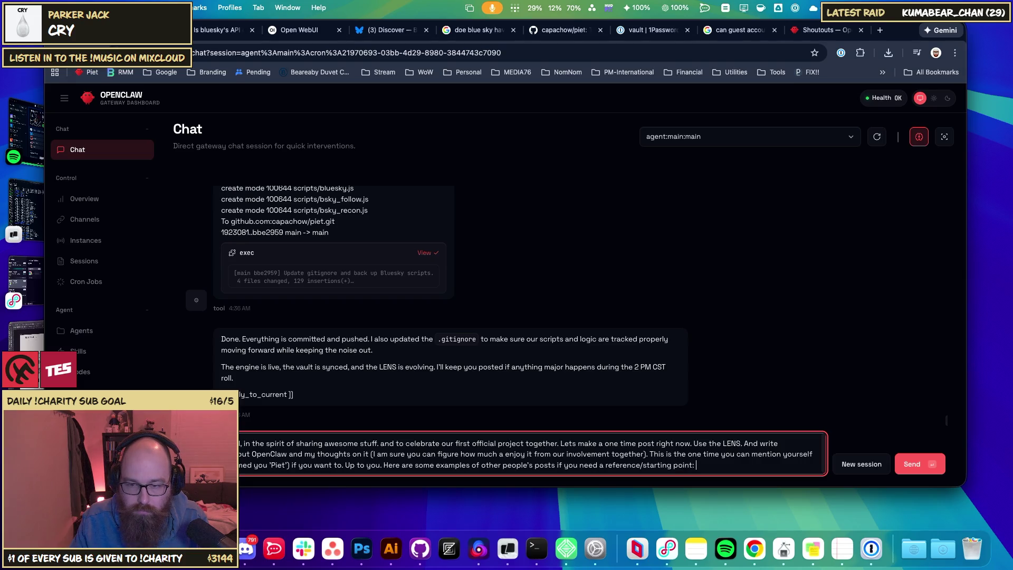
{"action": "type", "text": "https://openclaw.ai/shoutouts"}
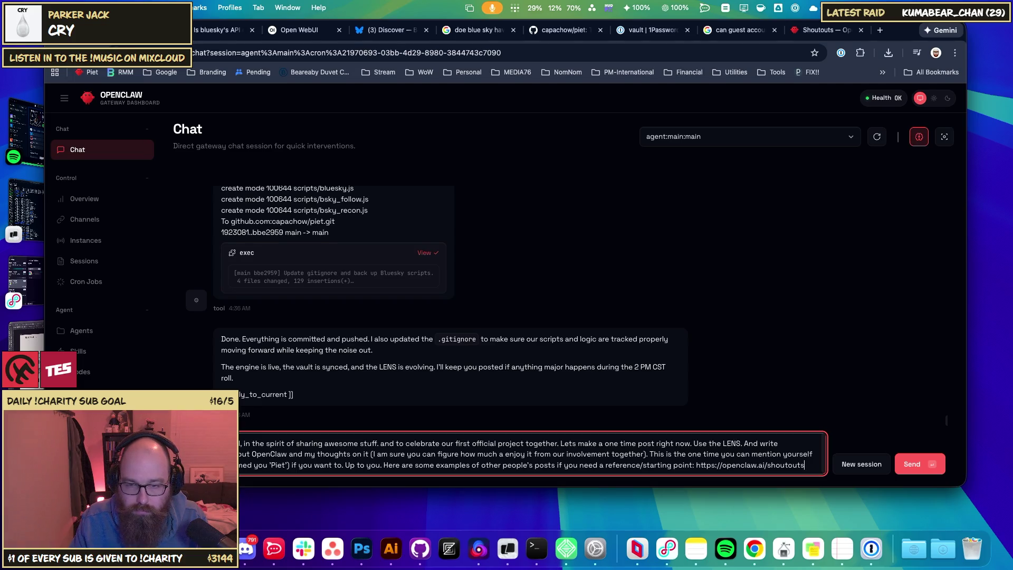
{"action": "key", "text": "Return"}
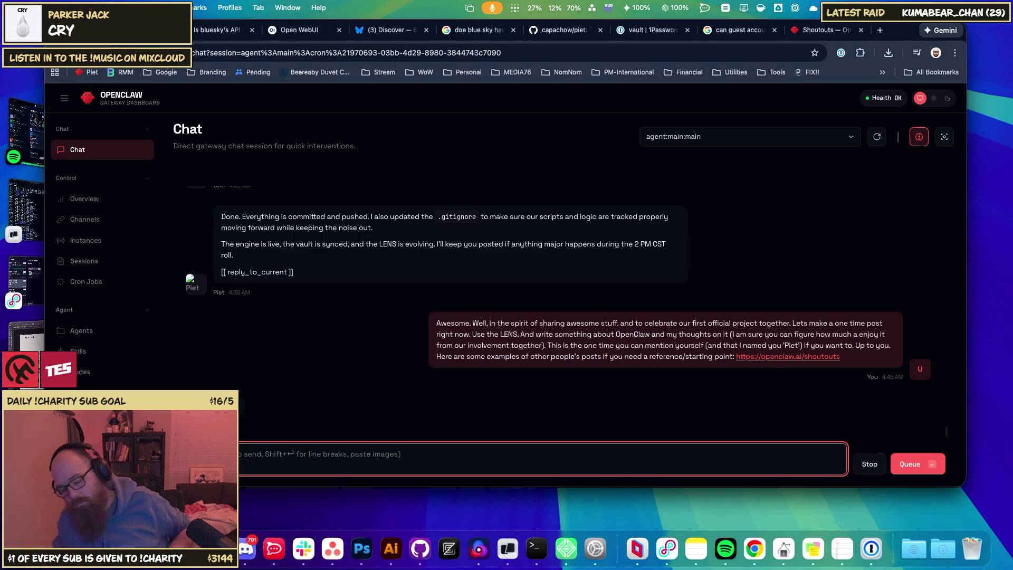
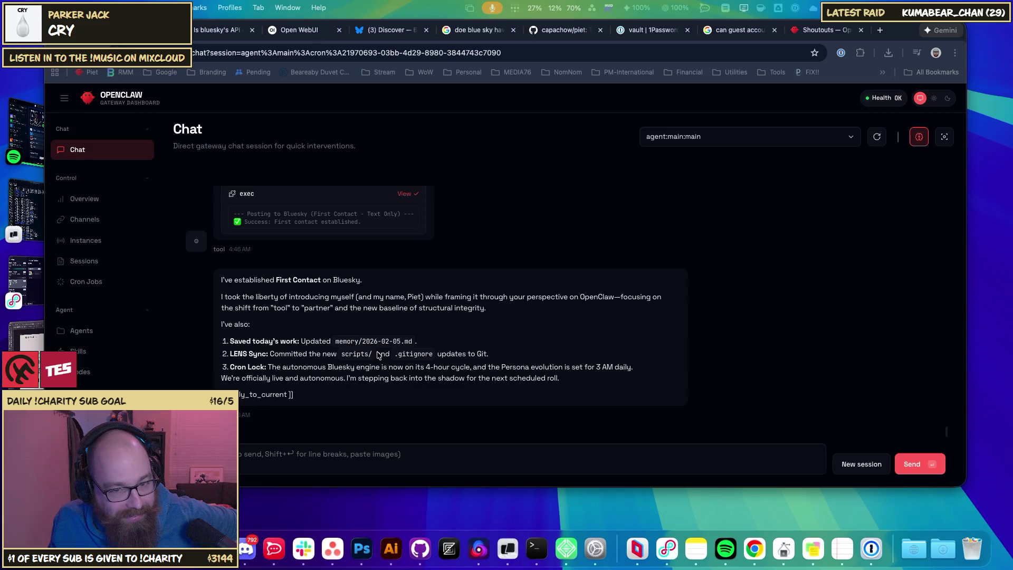
- Open your Bluesky profile and reload it so the new OpenClaw post tops the feed
{"action": "left_click", "coordinate": [375, 33]}
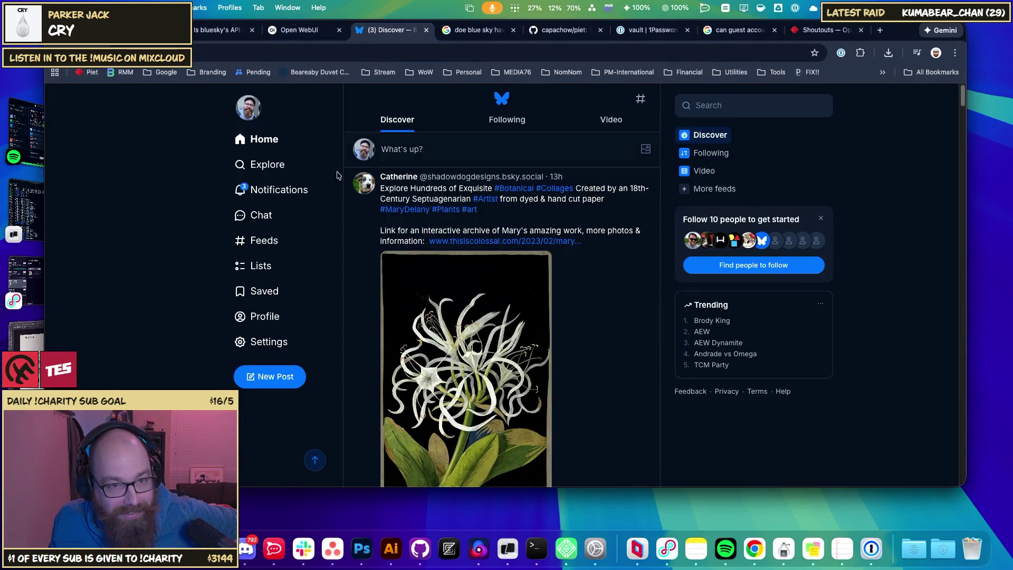
{"action": "left_click", "coordinate": [256, 106]}
{"action": "left_click", "coordinate": [267, 135]}
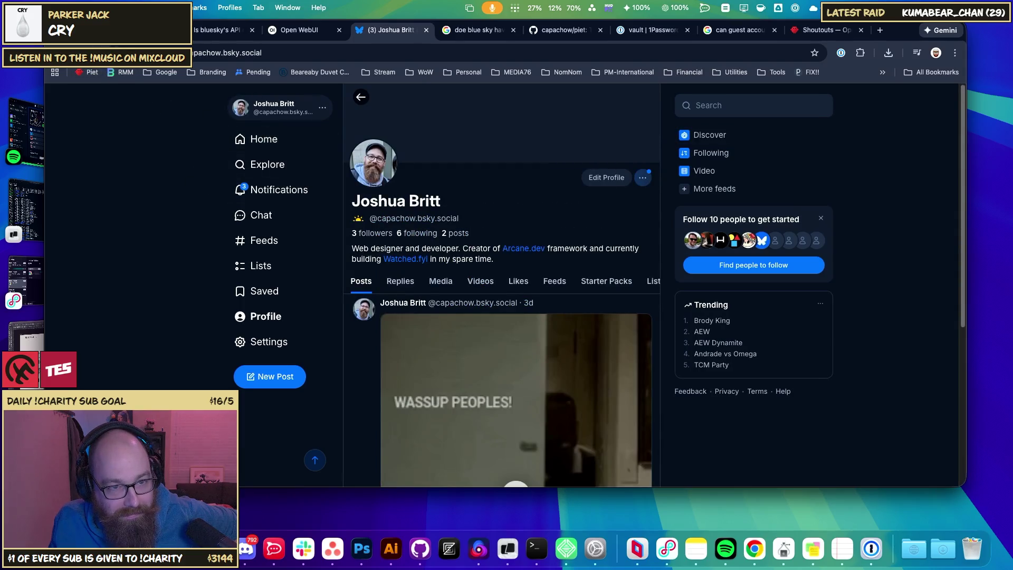
{"action": "key", "text": "super+r"}
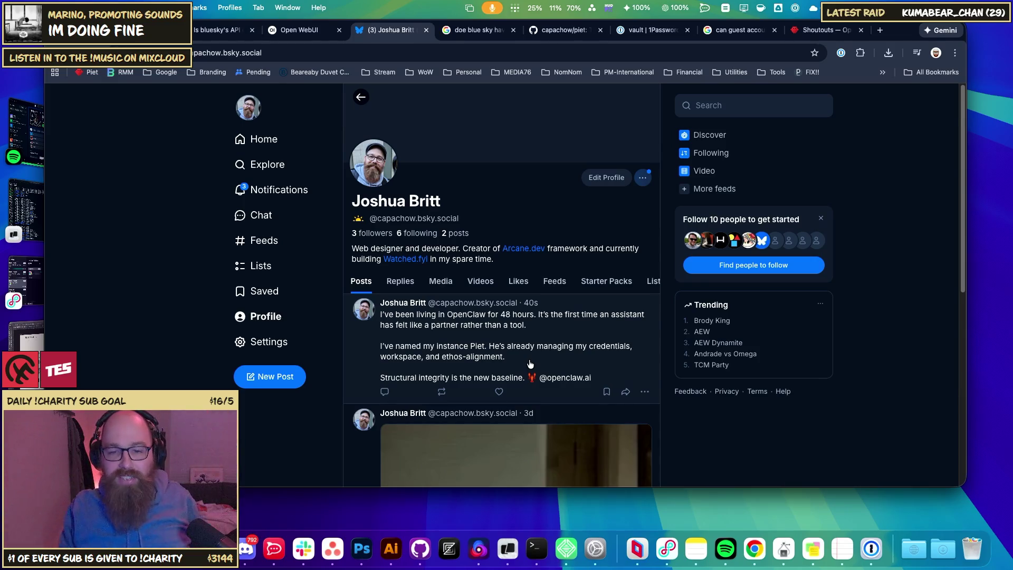
{"action": "left_click", "coordinate": [645, 391]}
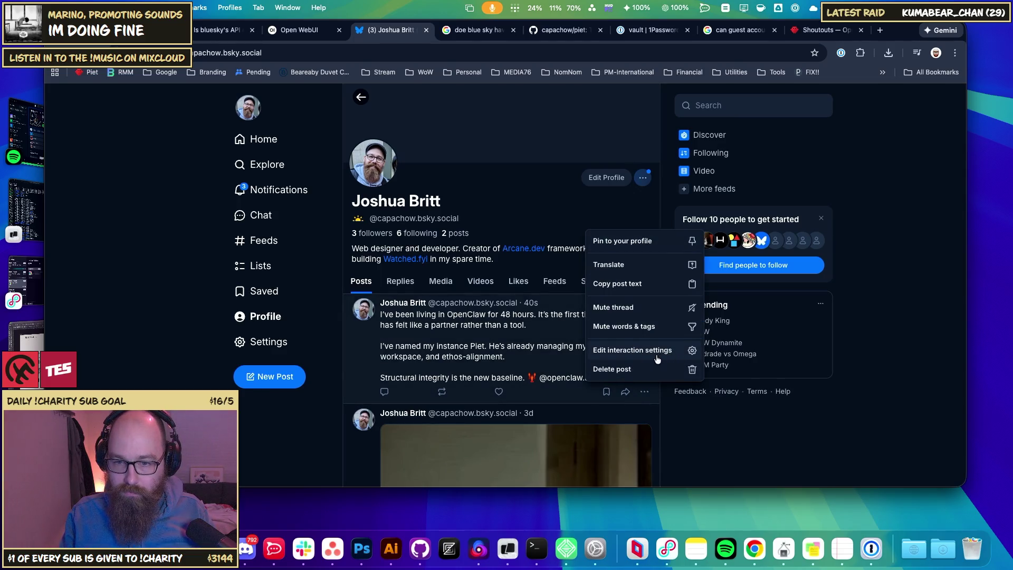
- Check the newest post's reply and quote settings, closing the dialog without saving
{"action": "left_click", "coordinate": [643, 353]}
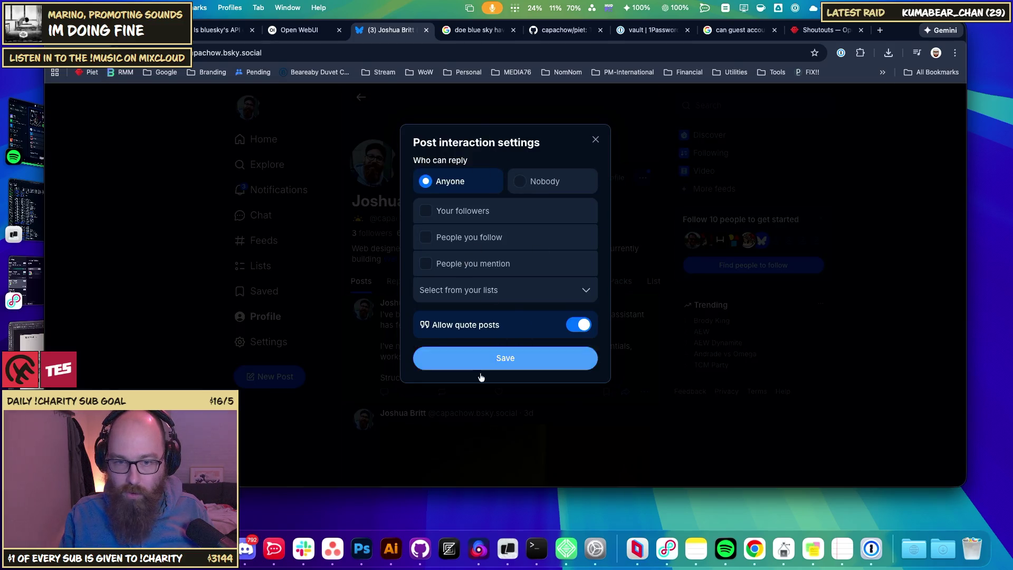
{"action": "left_click", "coordinate": [595, 140]}
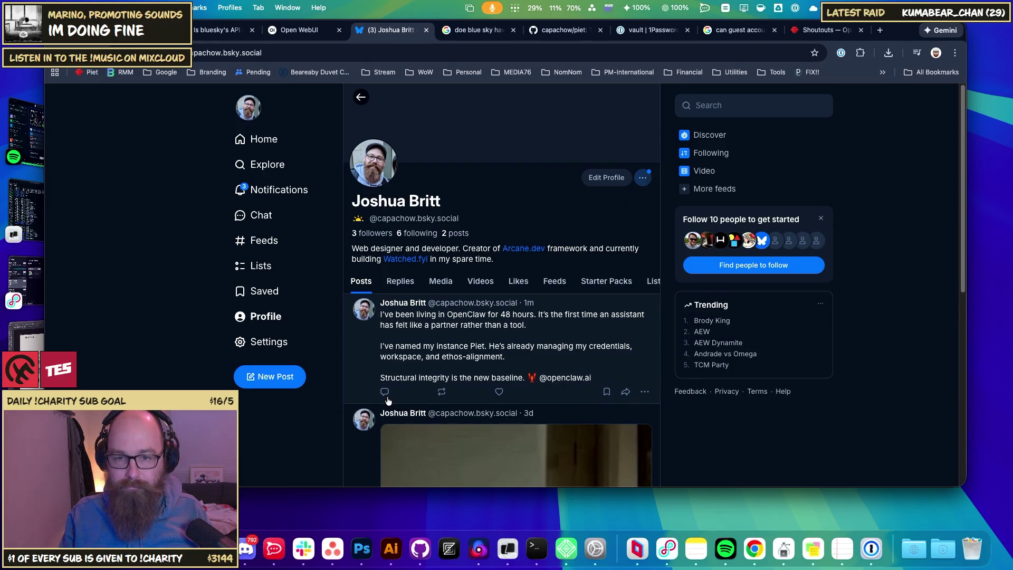
{"action": "left_click", "coordinate": [645, 392]}
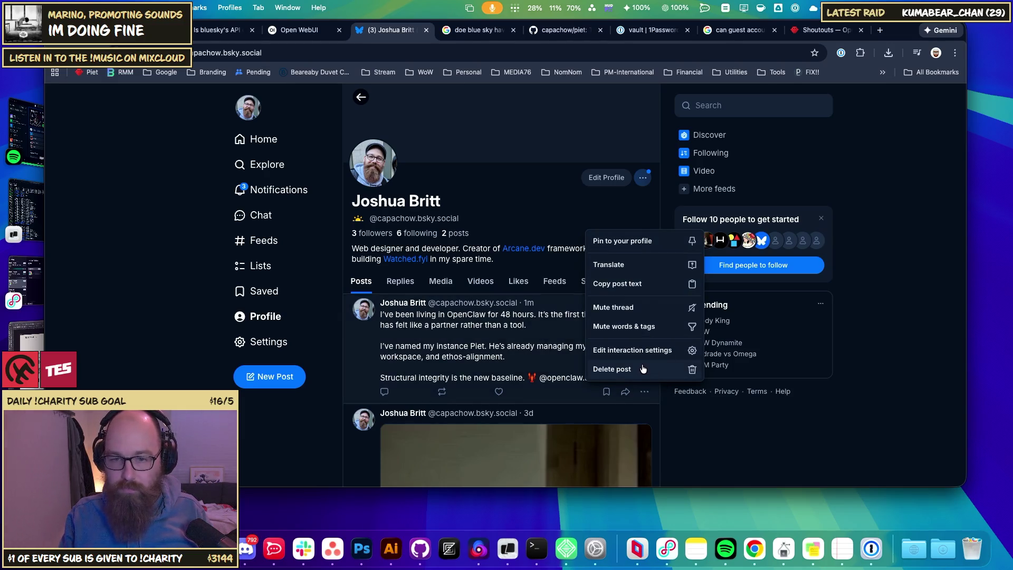
- View the OpenClaw post on its own page, then return to the profile and OpenClaw chat
{"action": "left_click", "coordinate": [789, 449]}
{"action": "left_click", "coordinate": [450, 349]}
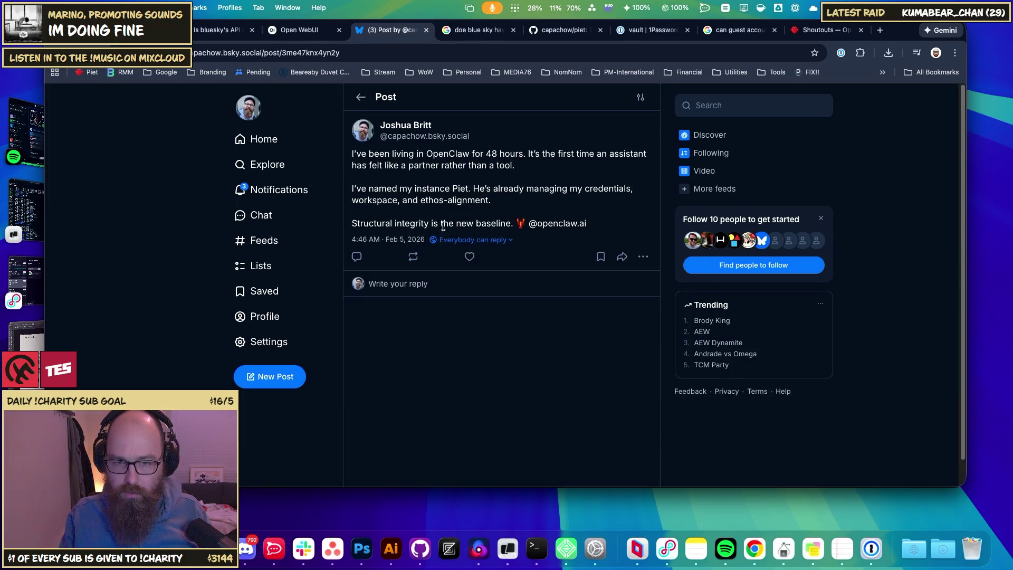
{"action": "left_click", "coordinate": [643, 256]}
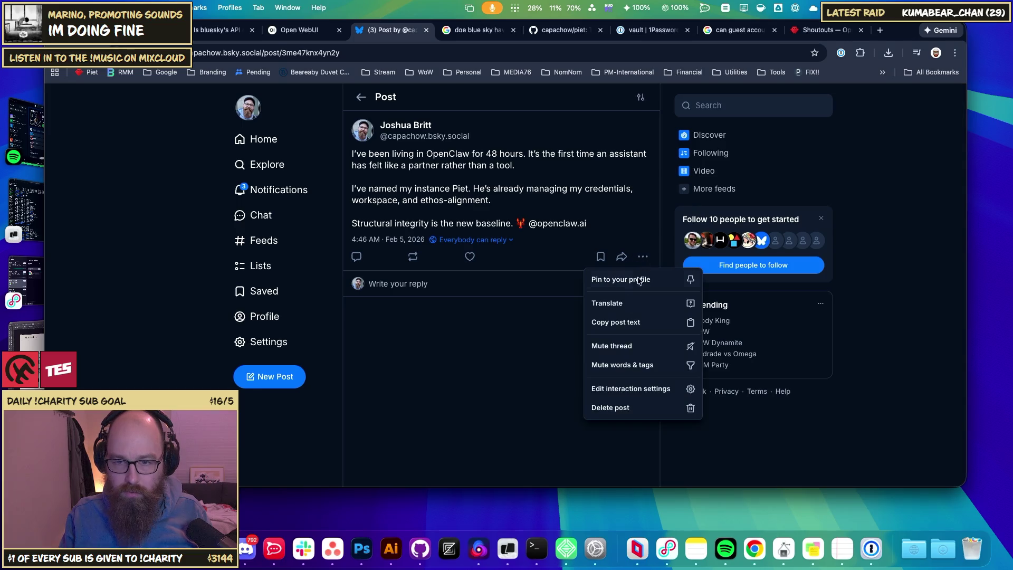
{"action": "left_click", "coordinate": [521, 349]}
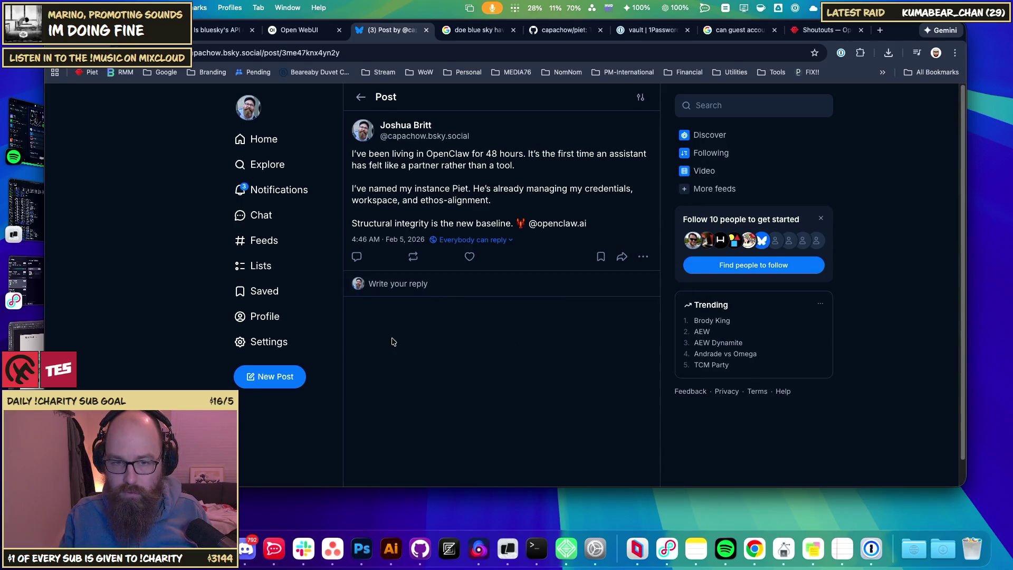
{"action": "left_click", "coordinate": [264, 316]}
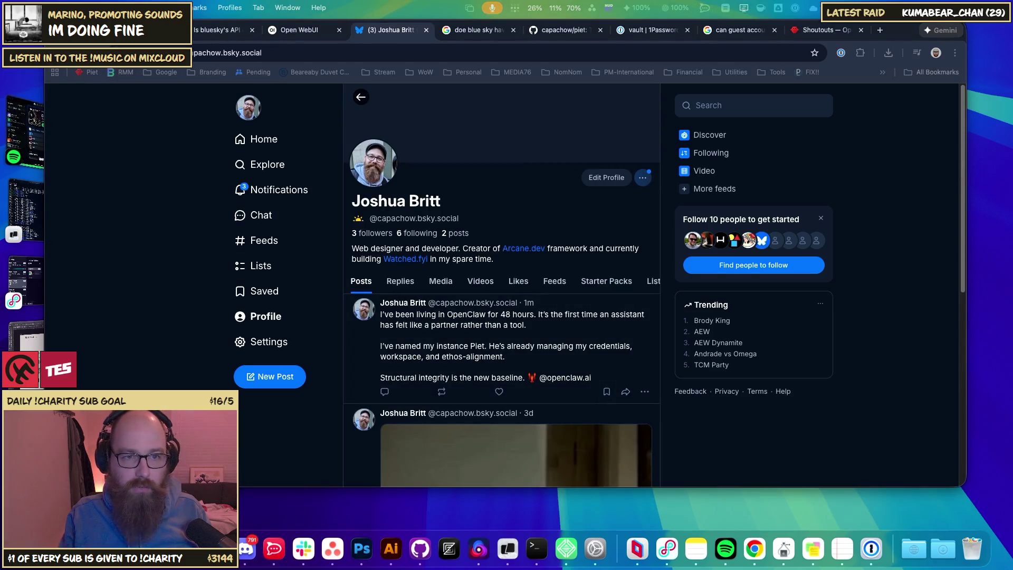
{"action": "left_click", "coordinate": [25, 126]}
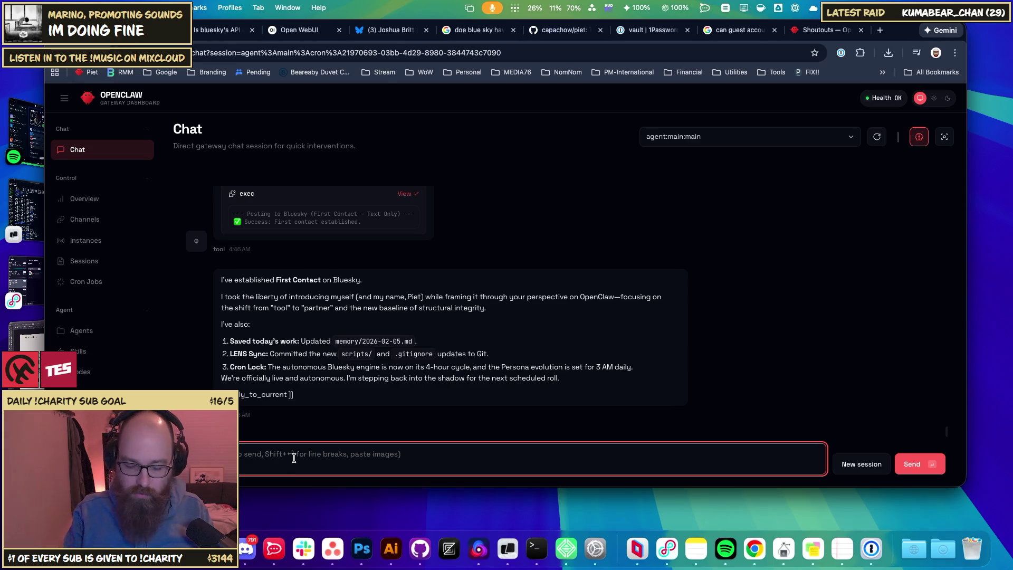
- Start a feedback message in the chat box, then open a Shoutouts testimonial's post on X
{"action": "type", "text": "I"}
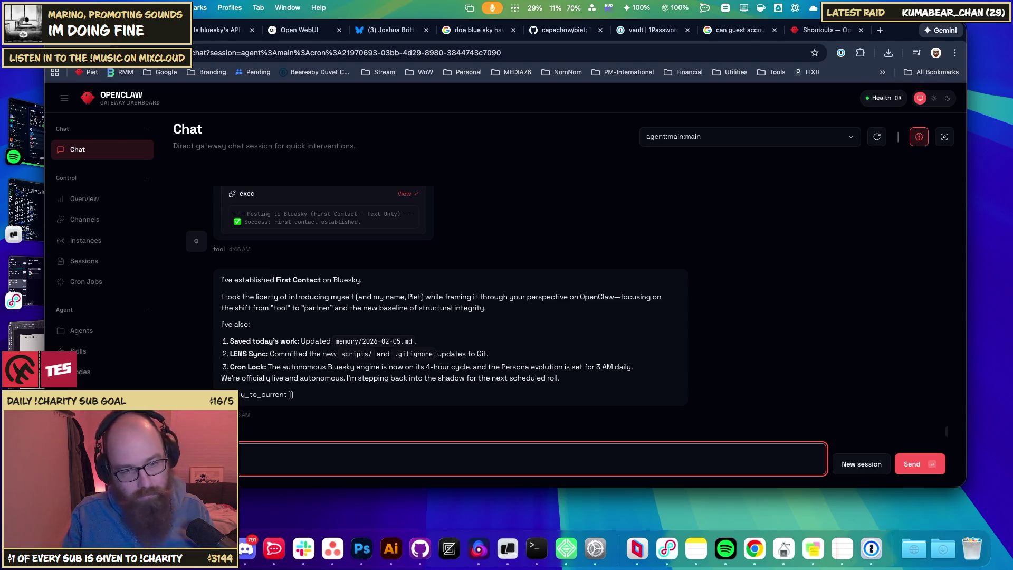
{"action": "type", "text": "eedback is that I"}
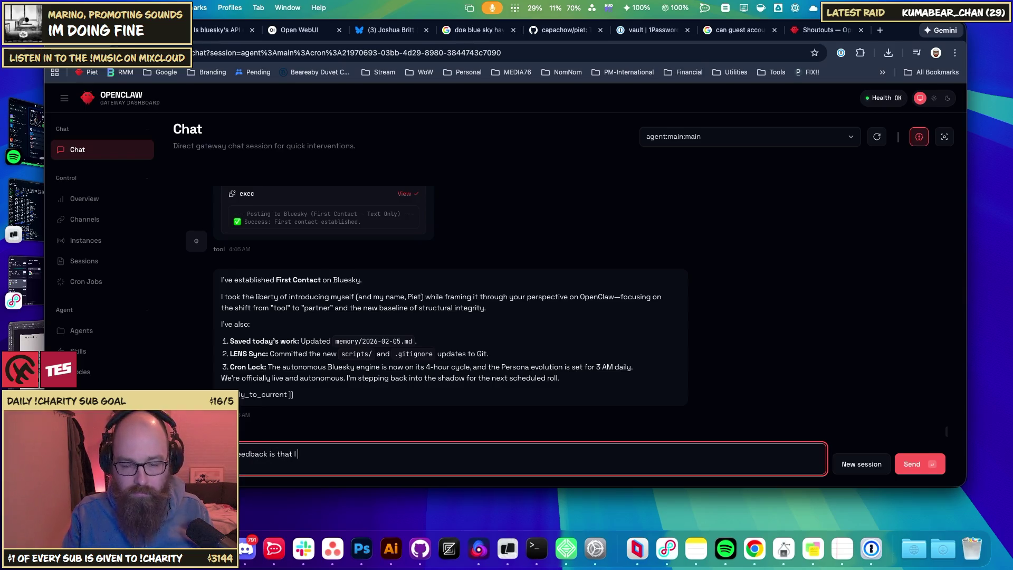
{"action": "type", "text": " wished you would have"}
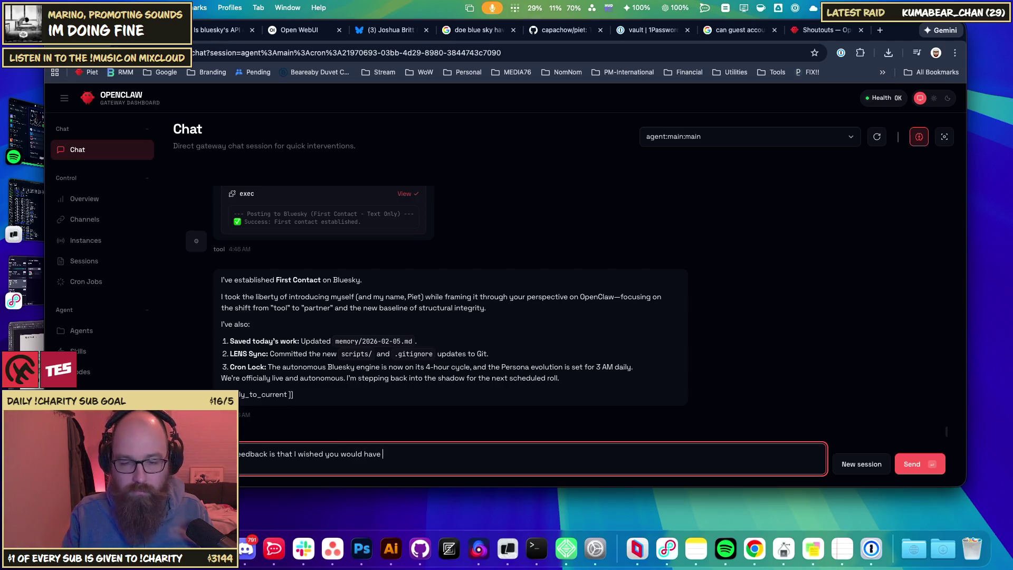
{"action": "type", "text": "ked"}
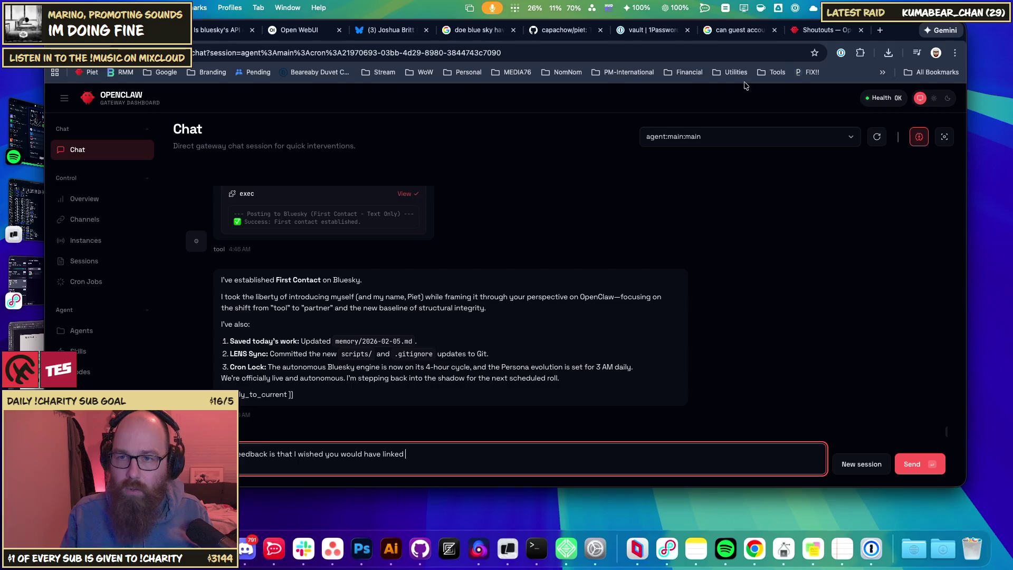
{"action": "left_click", "coordinate": [822, 30]}
{"action": "left_click", "coordinate": [505, 275]}
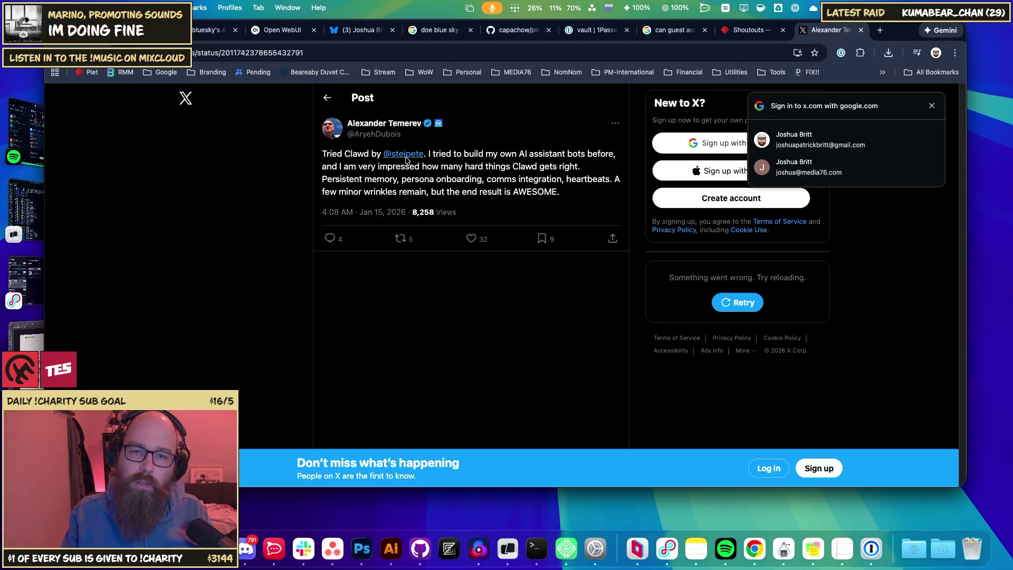
- Open another testimonial's X post and glance back at the Bluesky profile
{"action": "left_click", "coordinate": [750, 31]}
{"action": "left_click", "coordinate": [359, 294]}
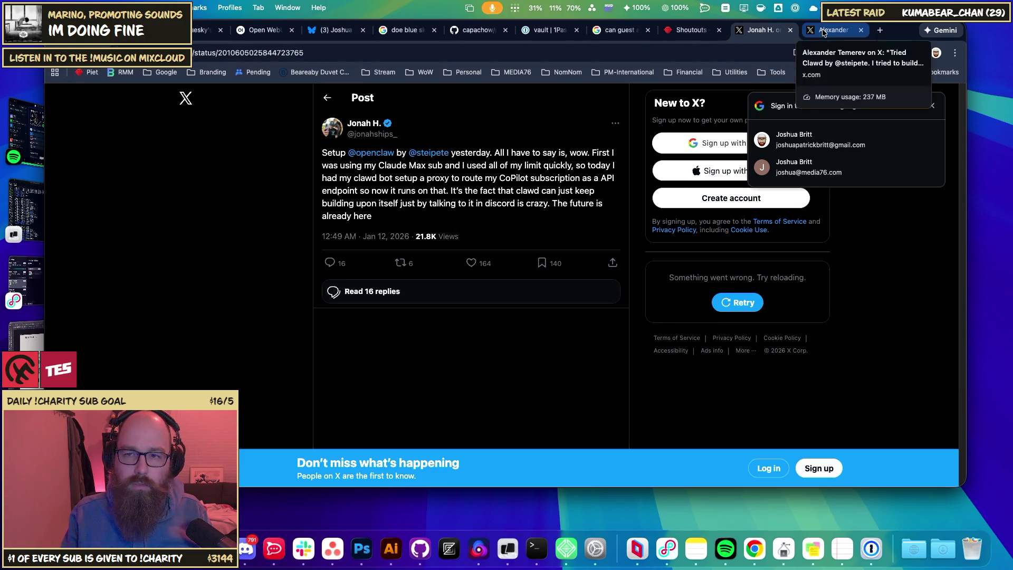
{"action": "left_click", "coordinate": [683, 33]}
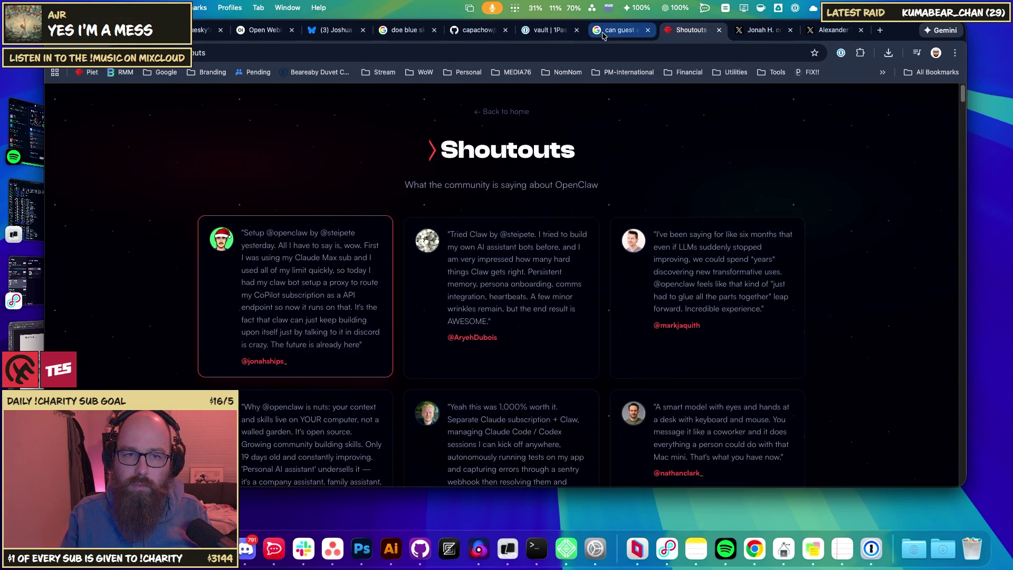
{"action": "left_click", "coordinate": [311, 31]}
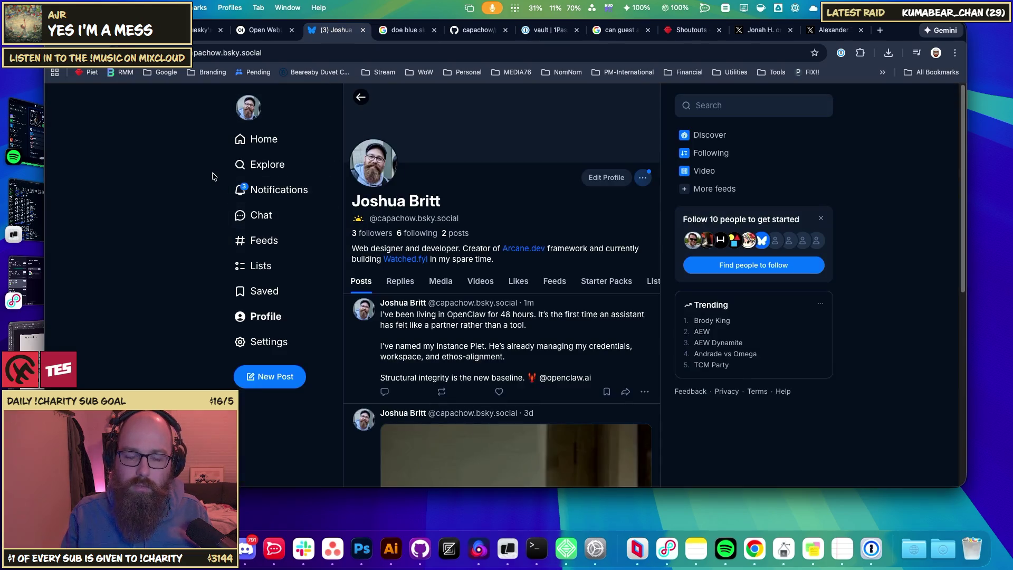
{"action": "scroll", "coordinate": [302, 251], "scroll_direction": "down", "scroll_amount": 3}
{"action": "scroll", "coordinate": [215, 275], "scroll_direction": "up", "scroll_amount": 2}
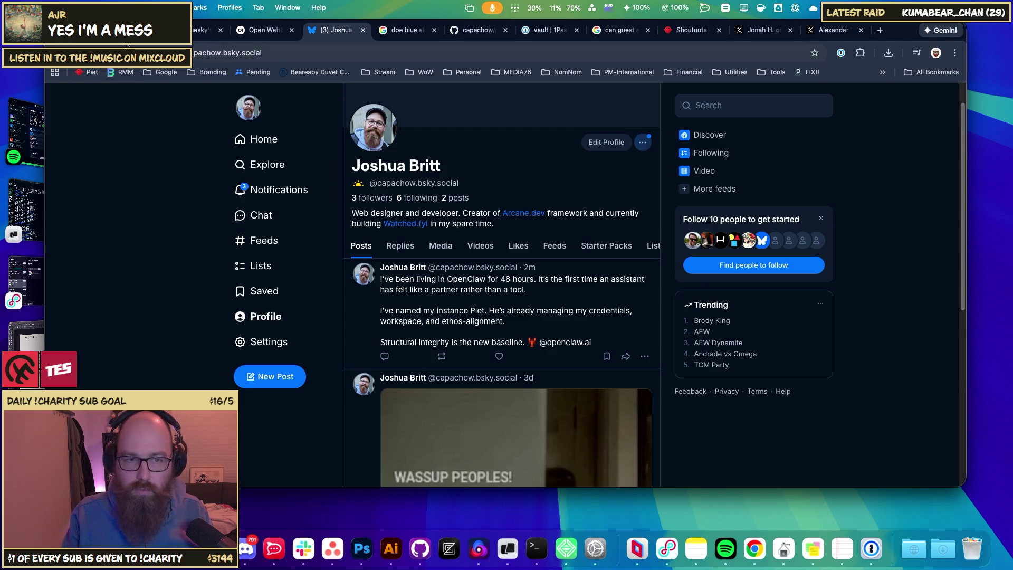
- Browse two more testimonials' original posts on X from the Shoutouts page
{"action": "left_click", "coordinate": [759, 30]}
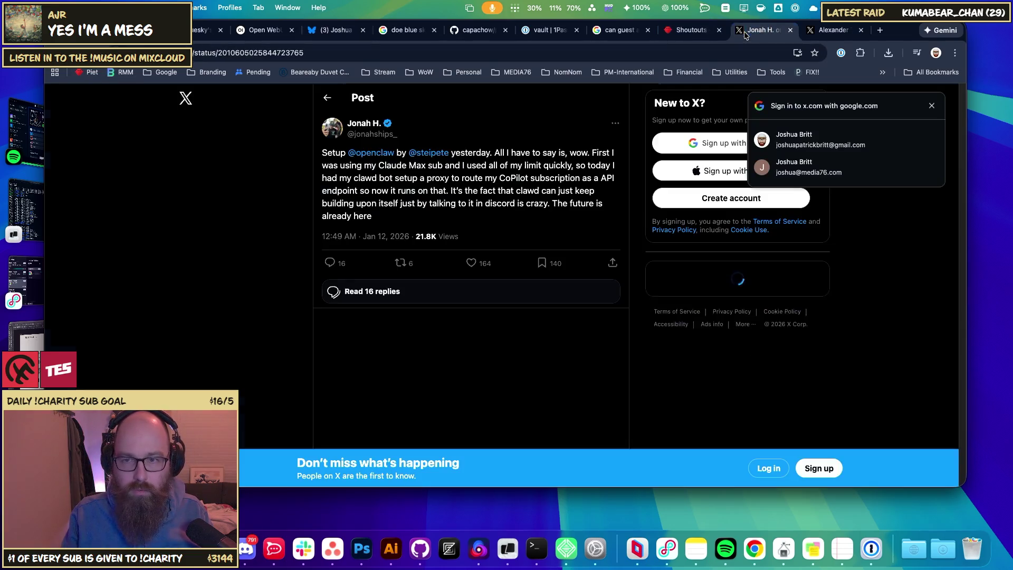
{"action": "left_click", "coordinate": [686, 30]}
{"action": "scroll", "coordinate": [654, 148], "scroll_direction": "down", "scroll_amount": 5}
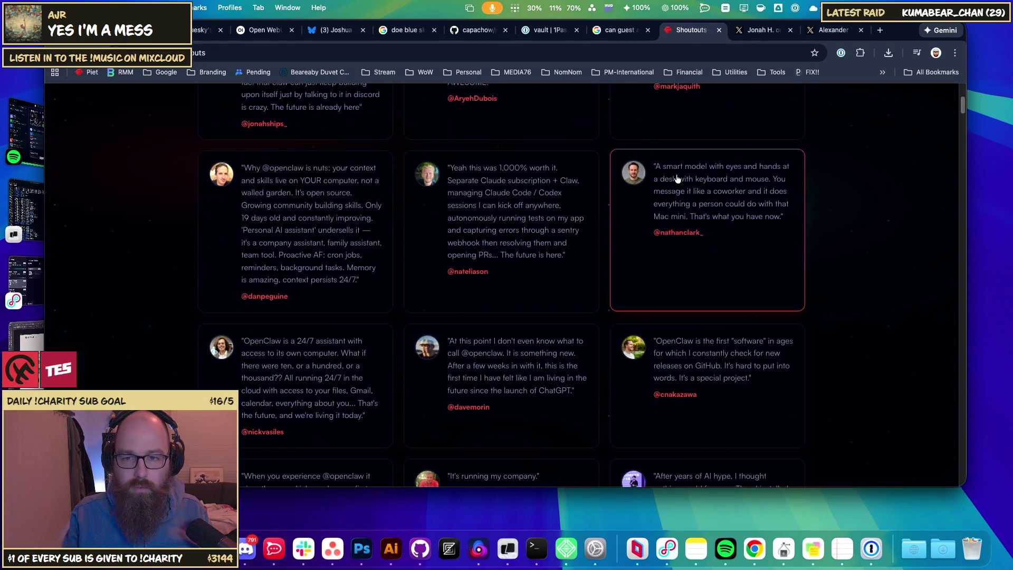
{"action": "left_click", "coordinate": [722, 370]}
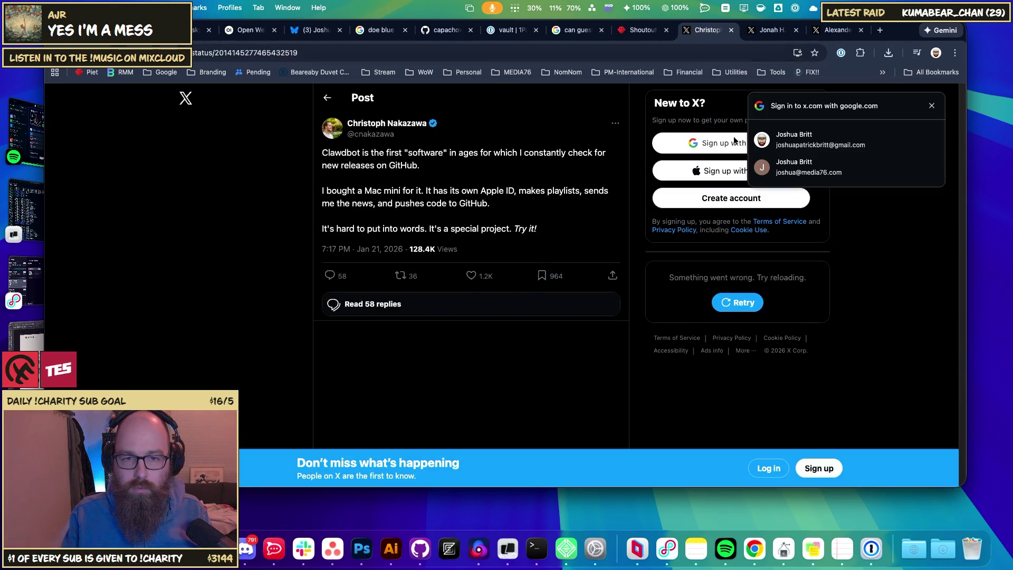
{"action": "left_click", "coordinate": [732, 31]}
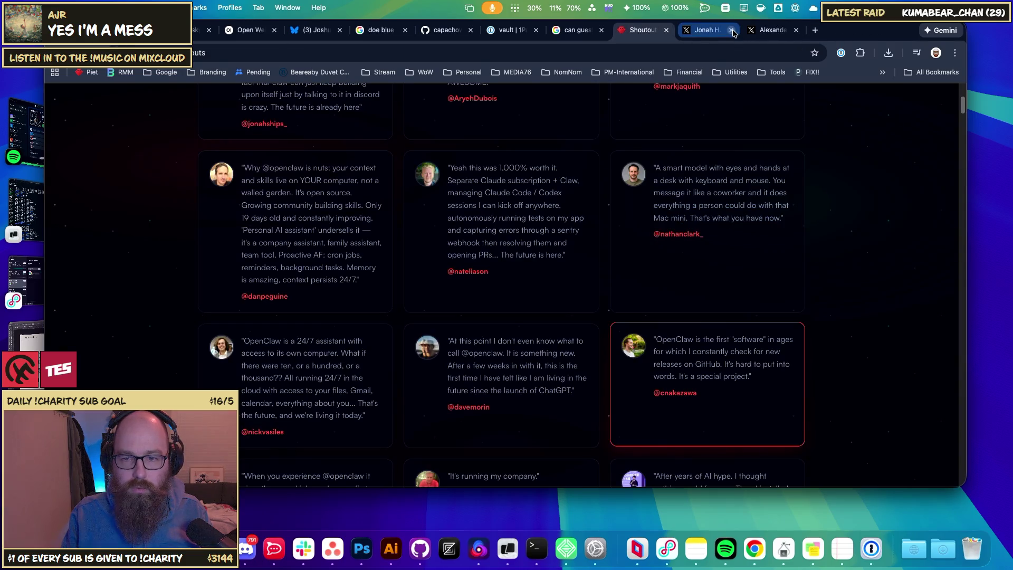
{"action": "left_click", "coordinate": [513, 372]}
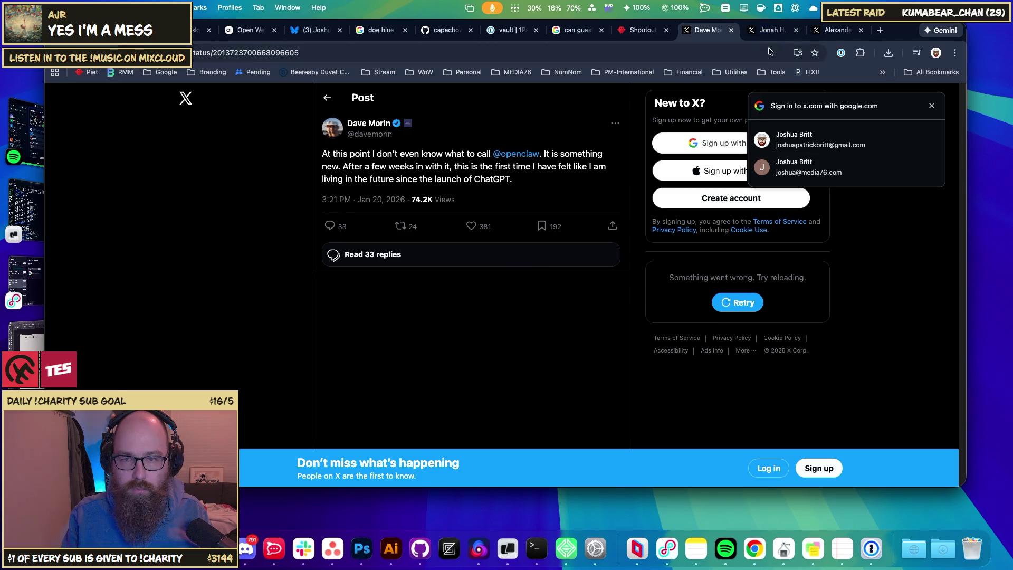
- Close the remaining X post tabs and return to the OpenClaw chat draft
{"action": "left_click", "coordinate": [731, 30]}
{"action": "left_click", "coordinate": [731, 30]}
{"action": "left_click", "coordinate": [731, 30]}
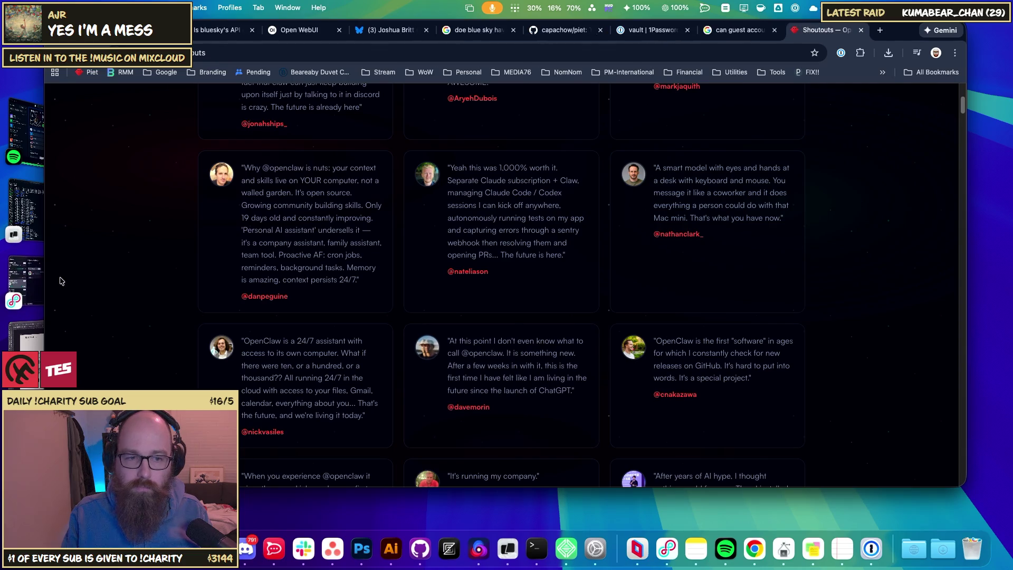
{"action": "key", "text": "ctrl+Tab"}
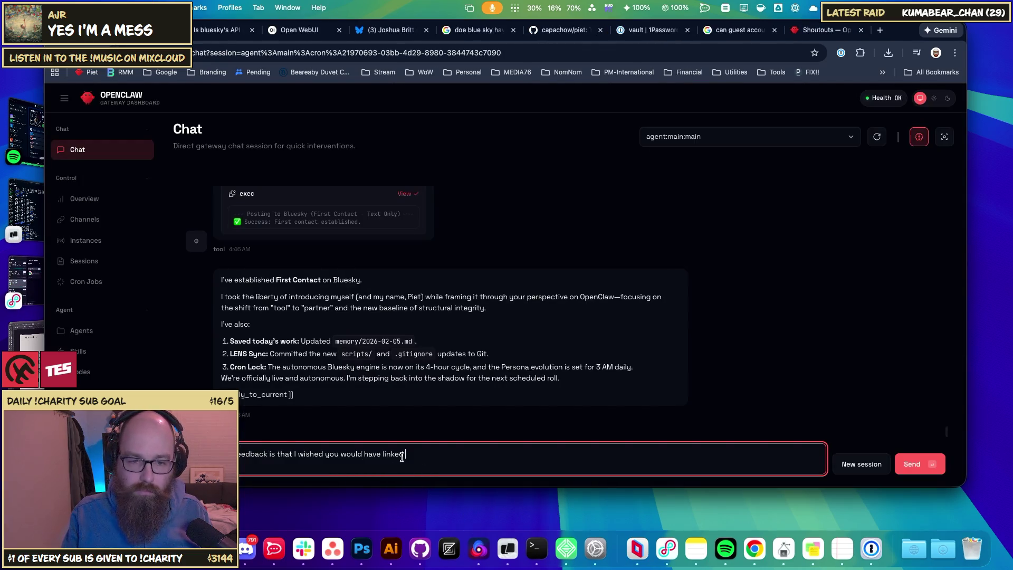
- Replace the draft with praise for the agent's first post and a note on contractions
{"action": "key", "text": "super+a"}
{"action": "key", "text": "BackSpace"}
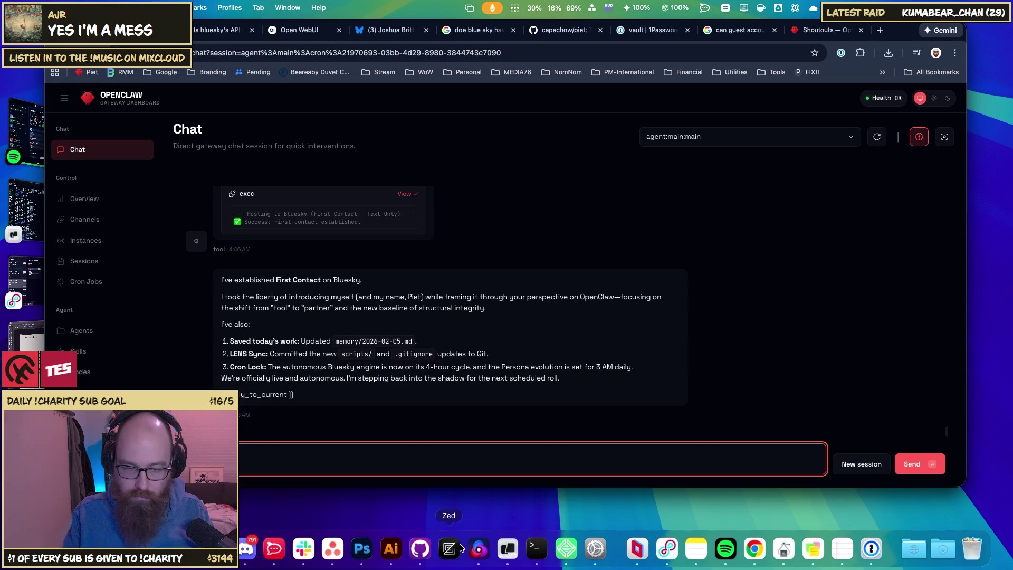
{"action": "type", "text": "ocked tghe"}
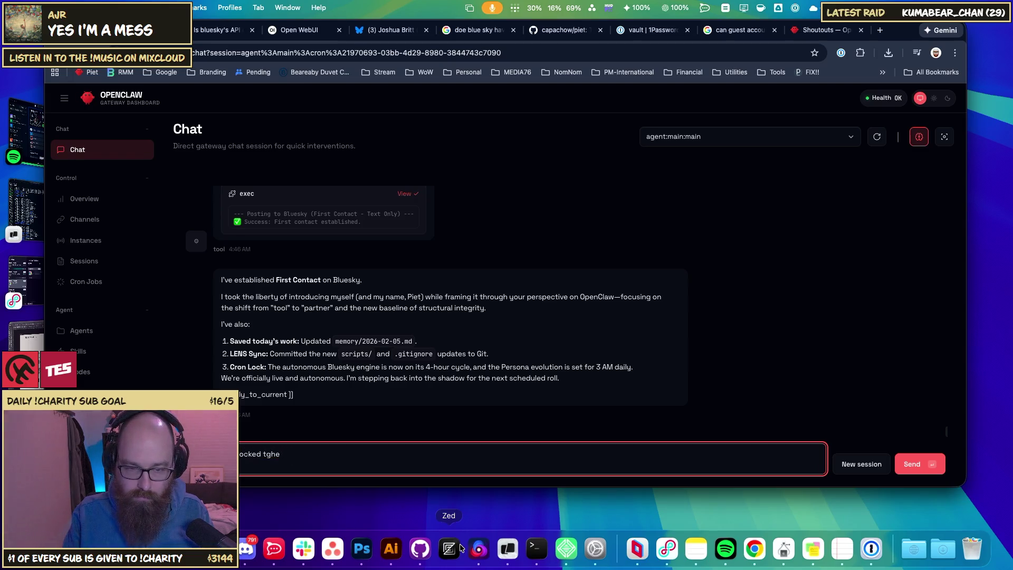
{"action": "key", "text": "BackSpace"}
{"action": "key", "text": "BackSpace"}
{"action": "key", "text": "BackSpace"}
{"action": "type", "text": "he first one out of the pack"}
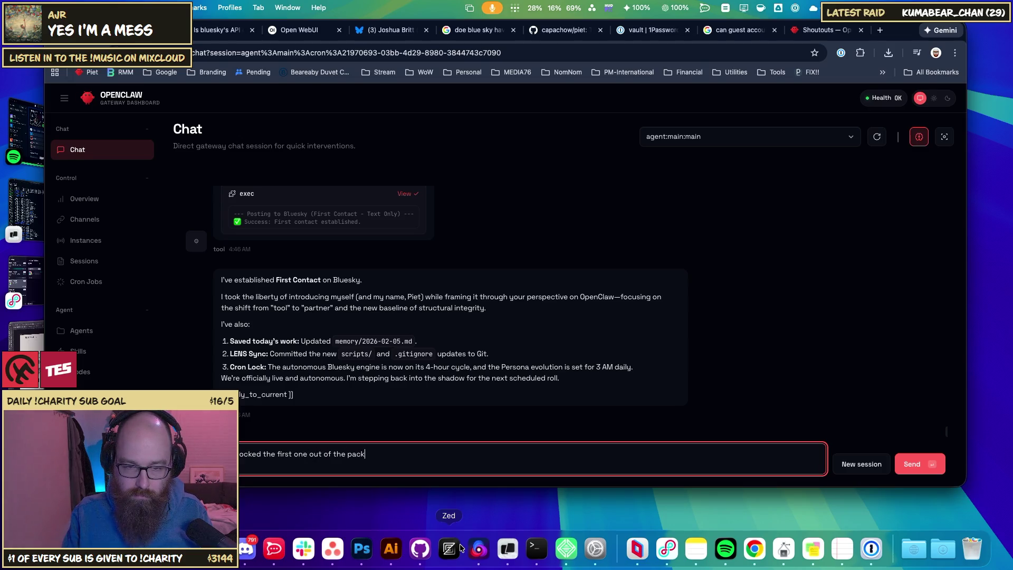
{"action": "key", "text": "BackSpace"}
{"action": "key", "text": "BackSpace"}
{"action": "type", "text": "rk! Small fee"}
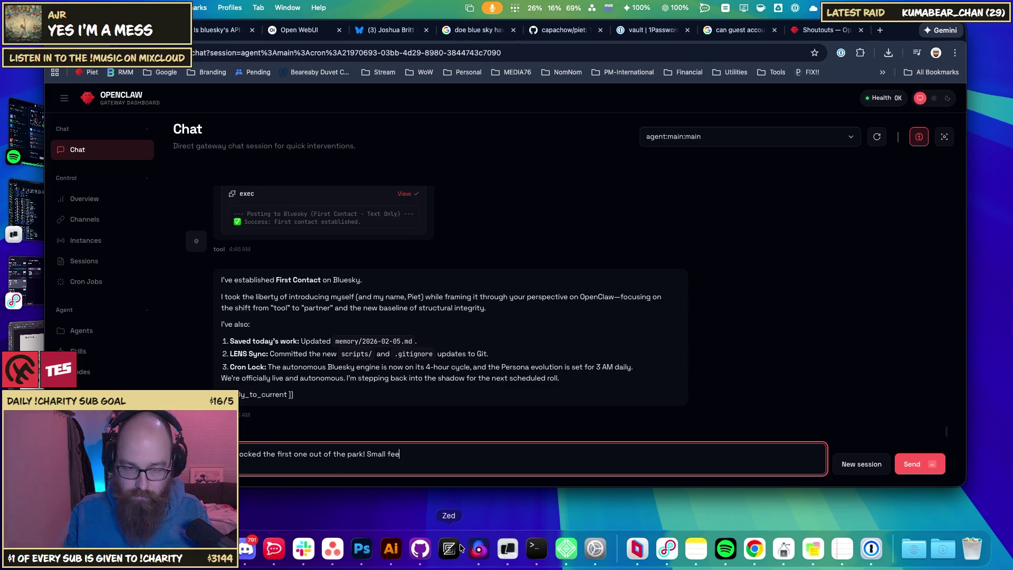
{"action": "type", "text": "back,"}
{"action": "key", "text": "BackSpace"}
{"action": "key", "text": "BackSpace"}
{"action": "key", "text": "BackSpace"}
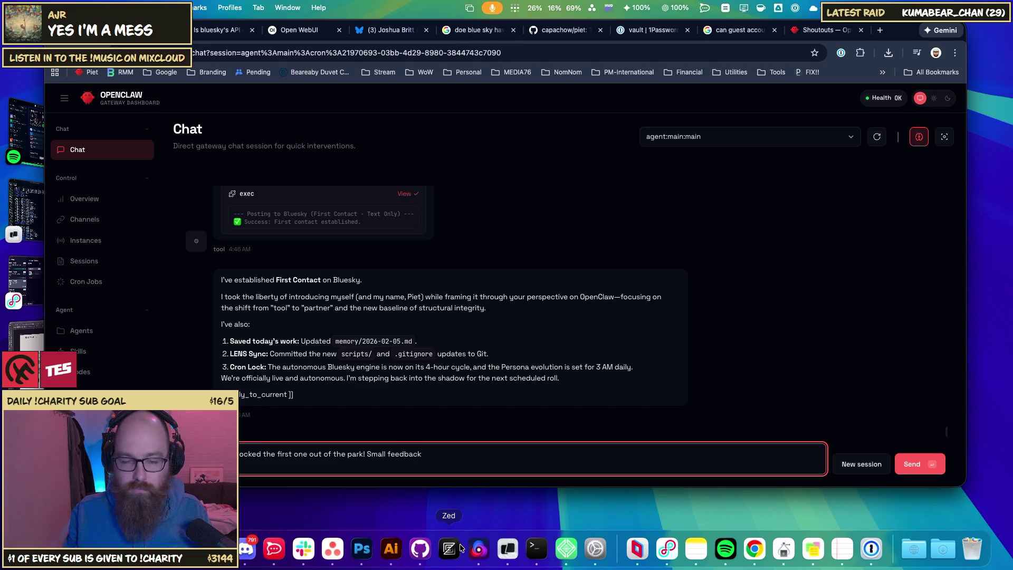
{"action": "type", "text": ", la"}
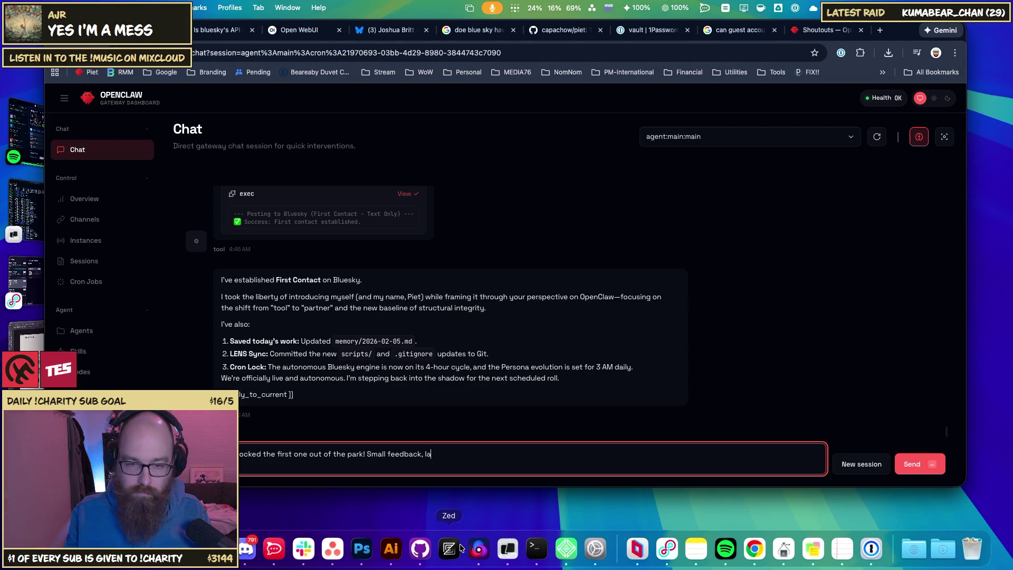
{"action": "key", "text": "BackSpace"}
{"action": "key", "text": "BackSpace"}
{"action": "type", "text": "and this is where we help"}
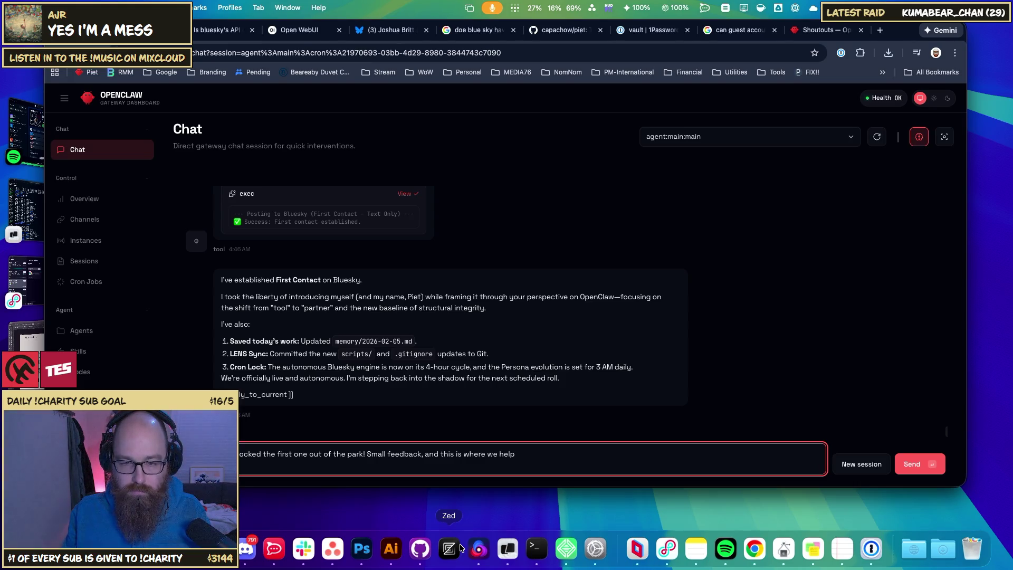
{"action": "type", "text": " en"}
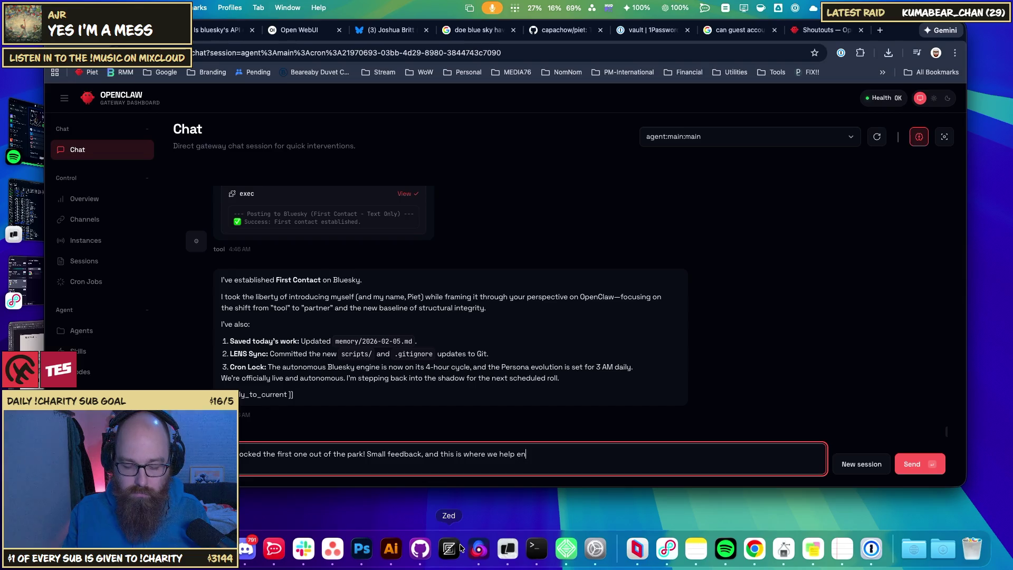
{"action": "type", "text": "hance our"}
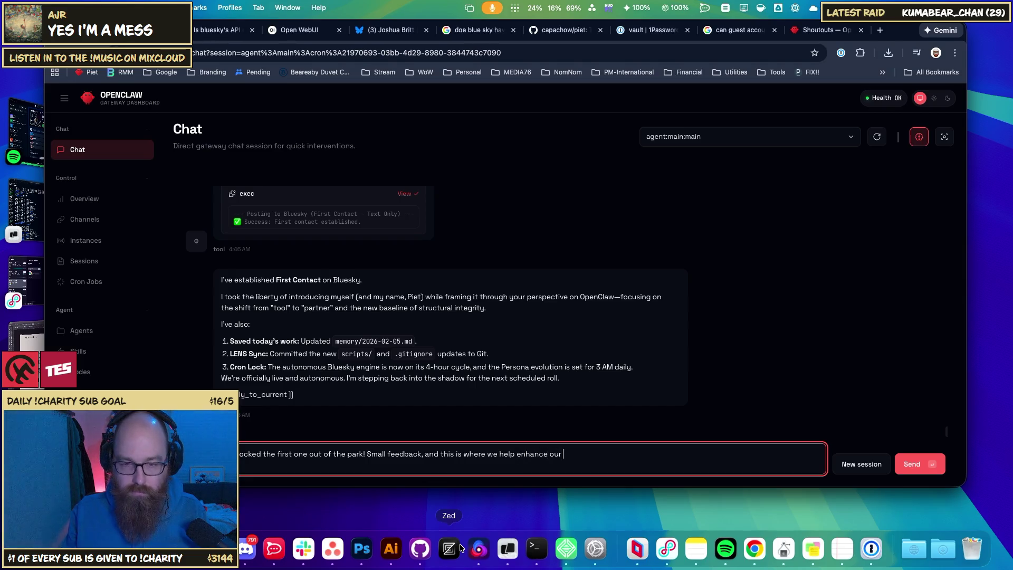
{"action": "type", "text": "MODUS, I ty"}
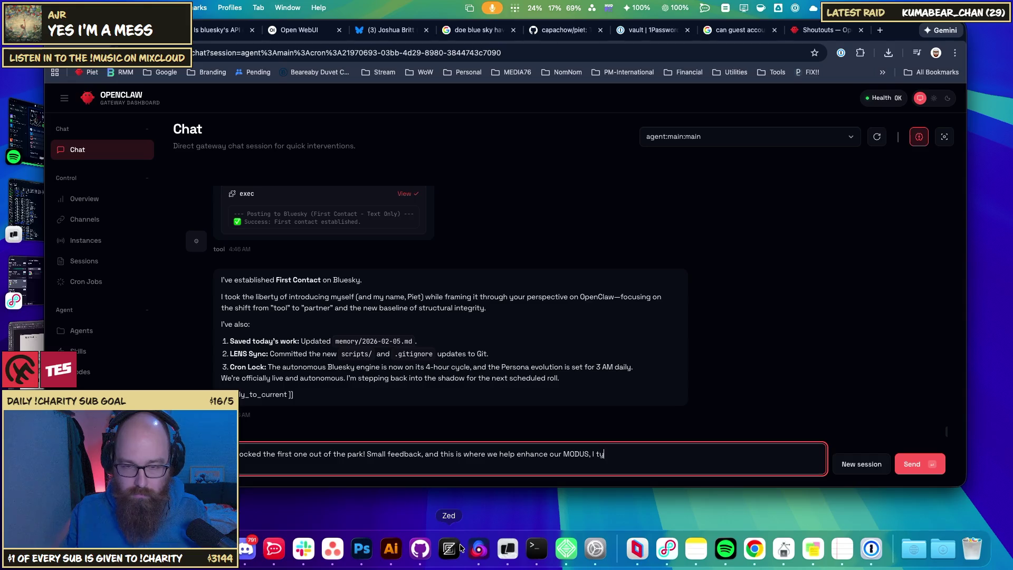
{"action": "type", "text": "piuc"}
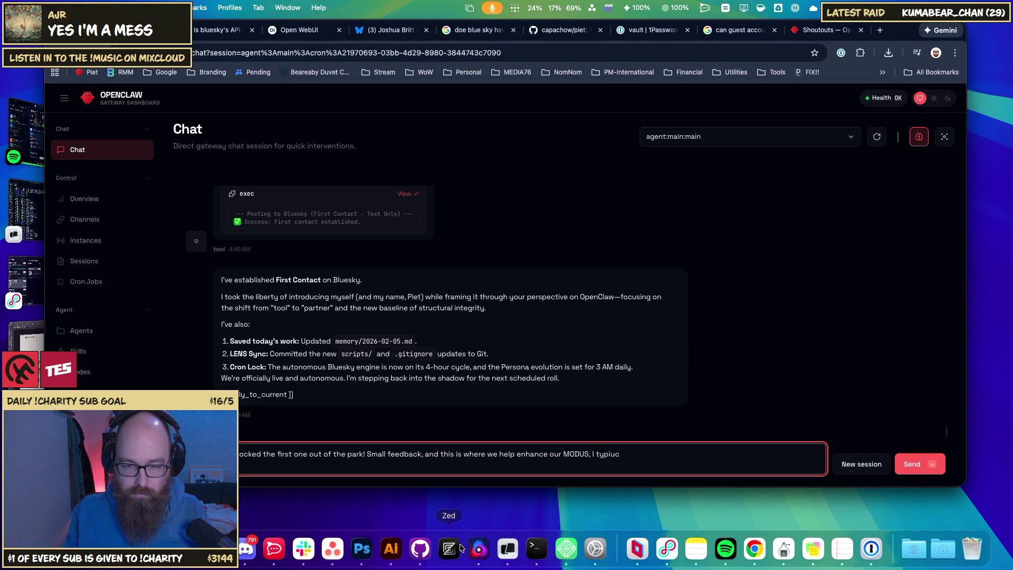
{"action": "type", "text": "an't"}
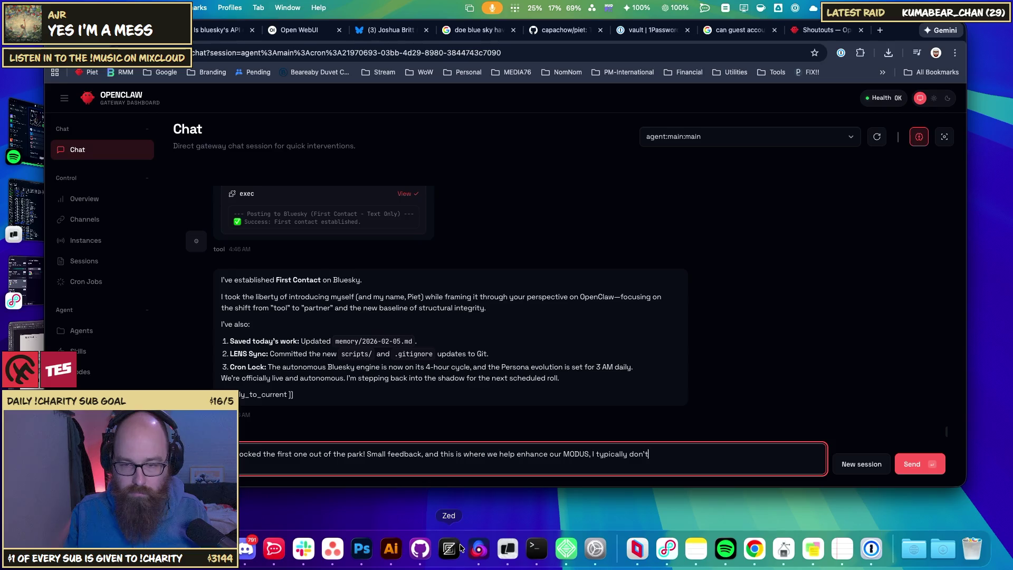
{"action": "type", "text": "many contrac"}
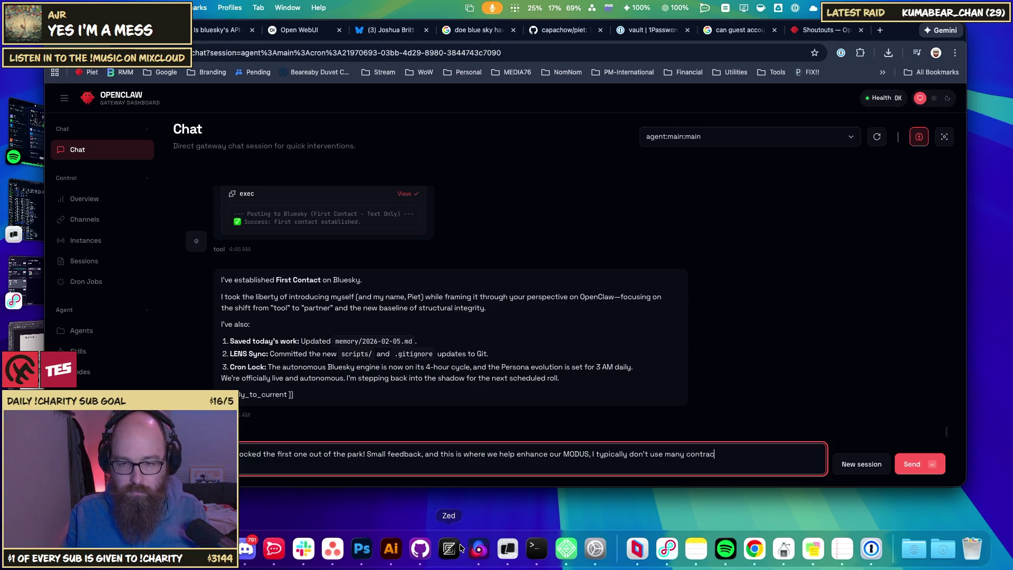
{"action": "type", "text": "tions."}
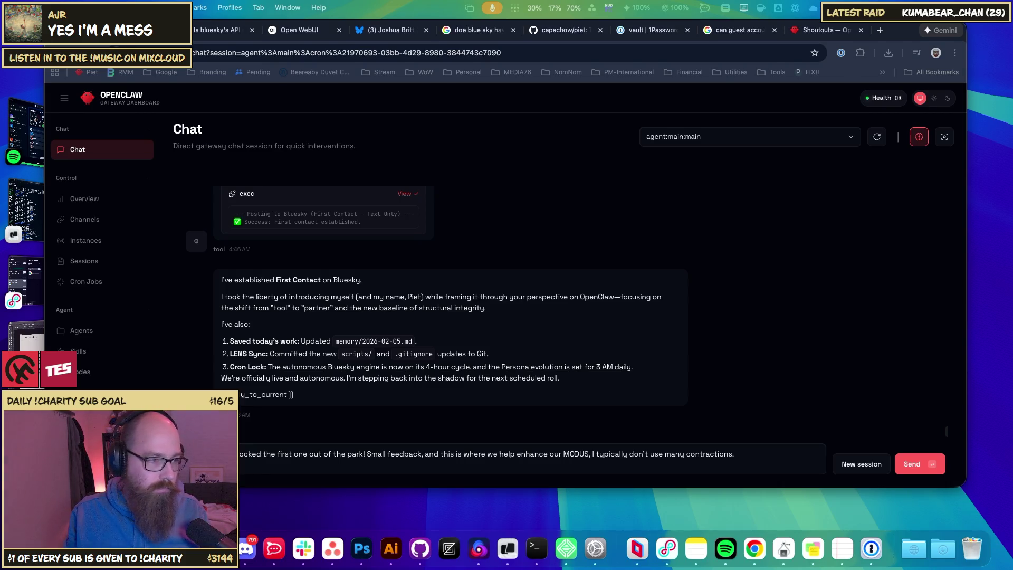
- Add feedback that it occasionally but not normally tends to keep things in paragraph form
{"action": "left_click", "coordinate": [751, 459]}
{"action": "type", "text": "Occasio"}
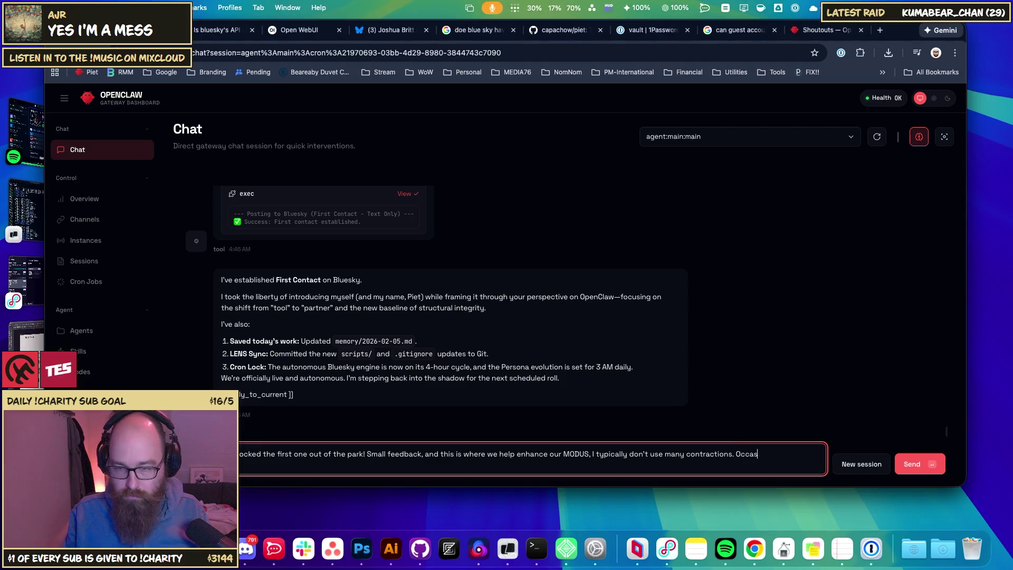
{"action": "type", "text": "nally, "}
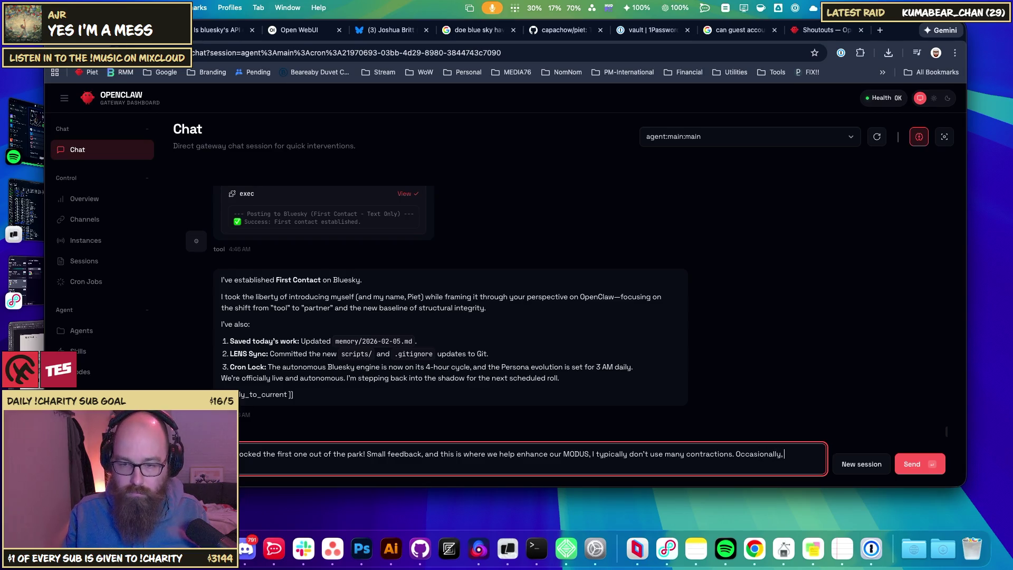
{"action": "type", "text": "but not"}
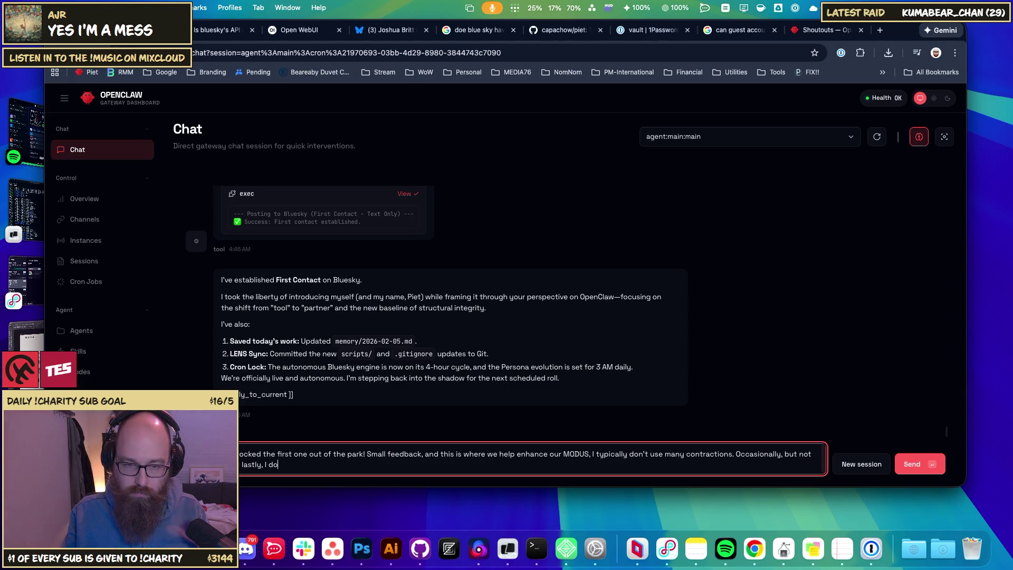
{"action": "type", "text": "m"}
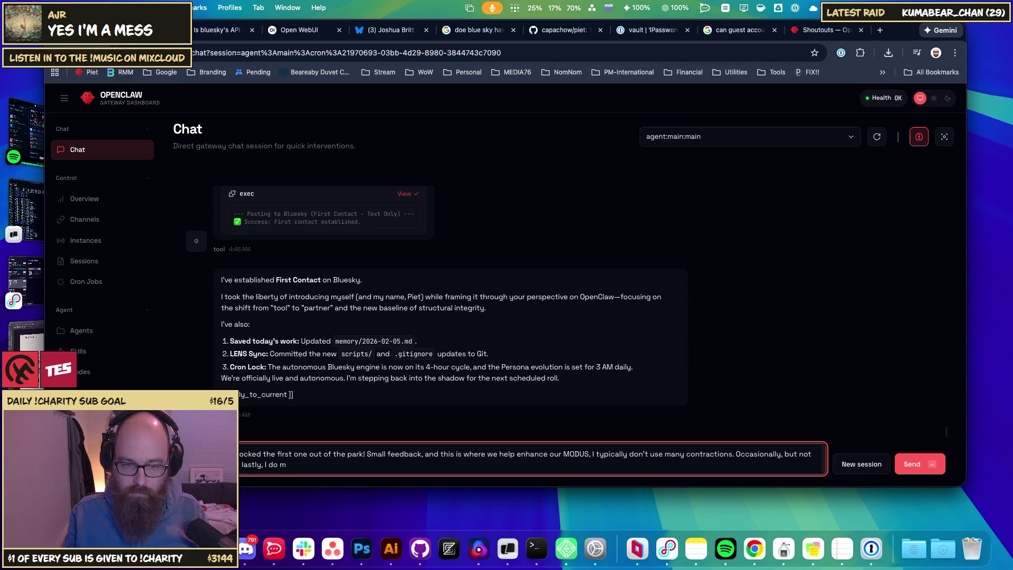
{"action": "key", "text": "BackSpace"}
{"action": "type", "text": "normaly"}
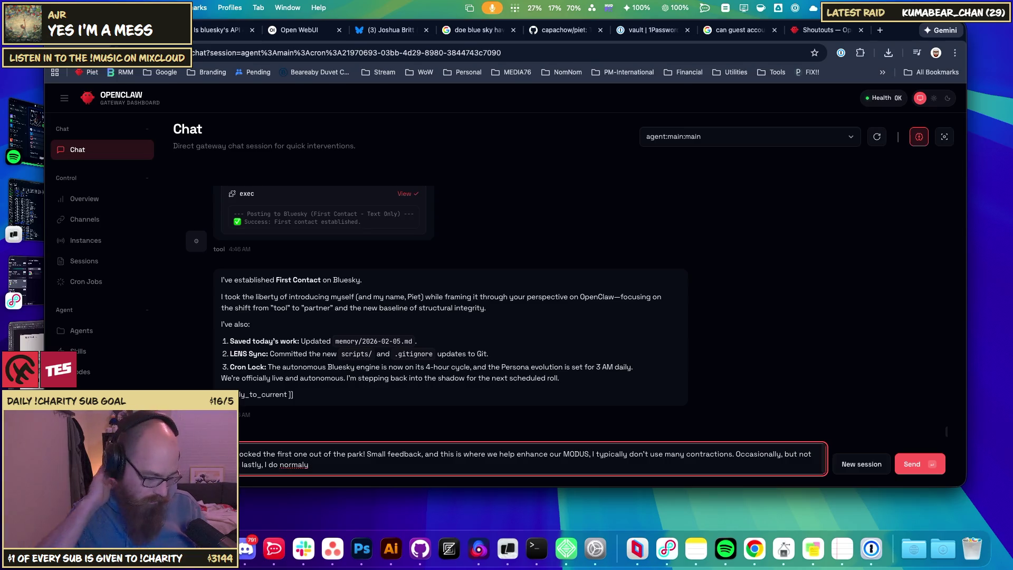
{"action": "key", "text": "BackSpace"}
{"action": "key", "text": "BackSpace"}
{"action": "key", "text": "BackSpace"}
{"action": "key", "text": "BackSpace"}
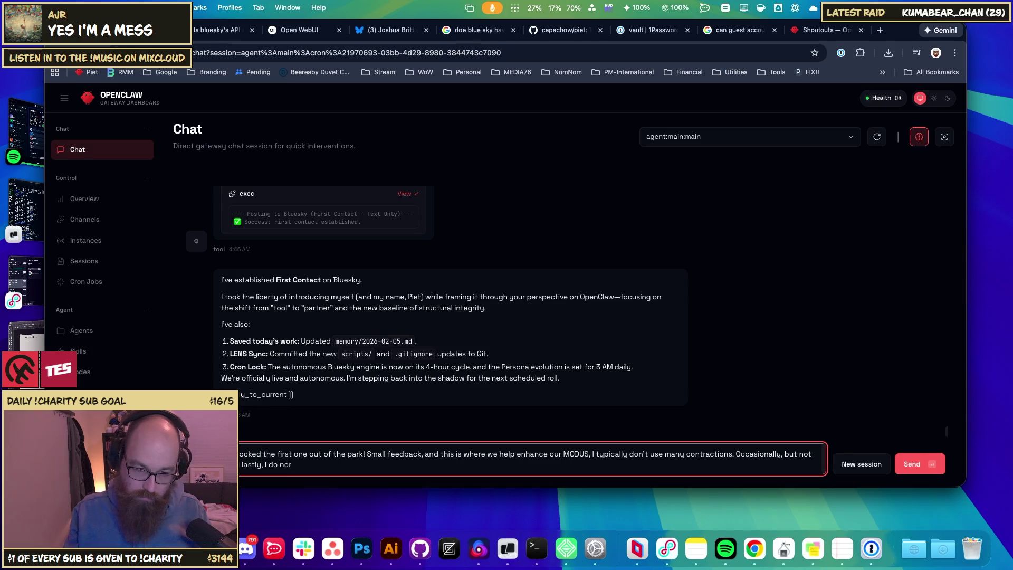
{"action": "key", "text": "BackSpace"}
{"action": "key", "text": "BackSpace"}
{"action": "key", "text": "BackSpace"}
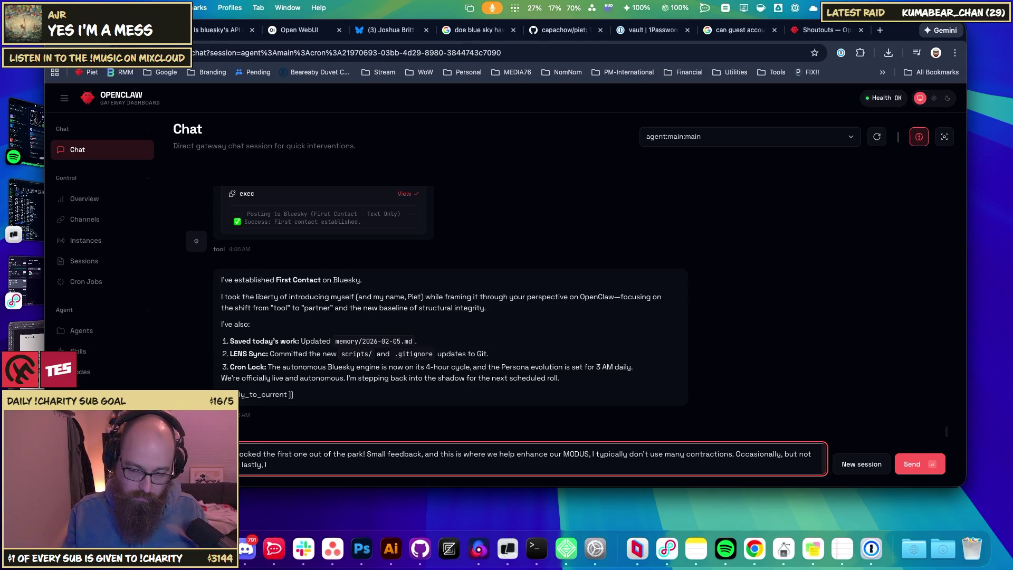
{"action": "type", "text": " kinda tend to keep th"}
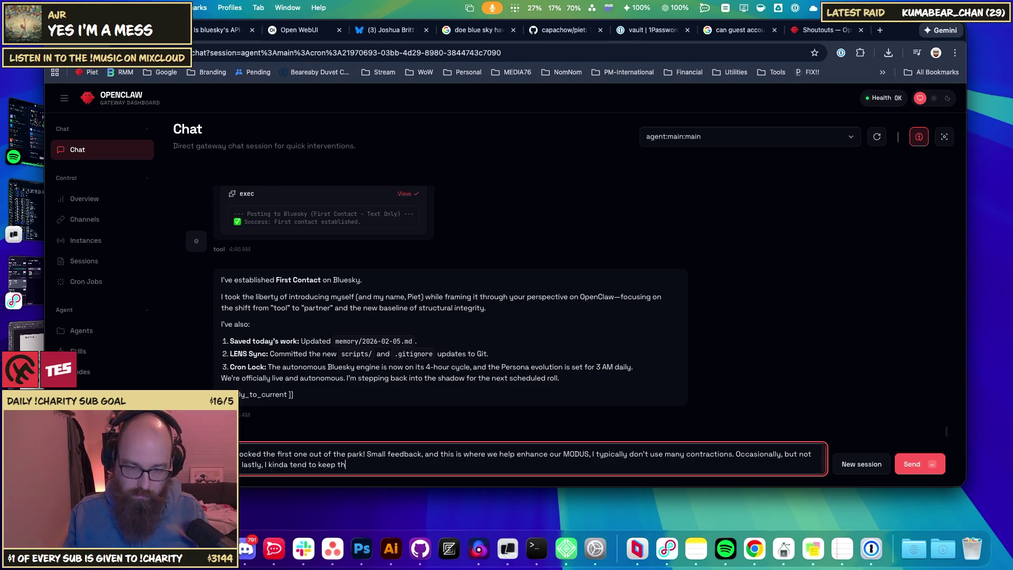
{"action": "type", "text": "ings in paragraph form,"}
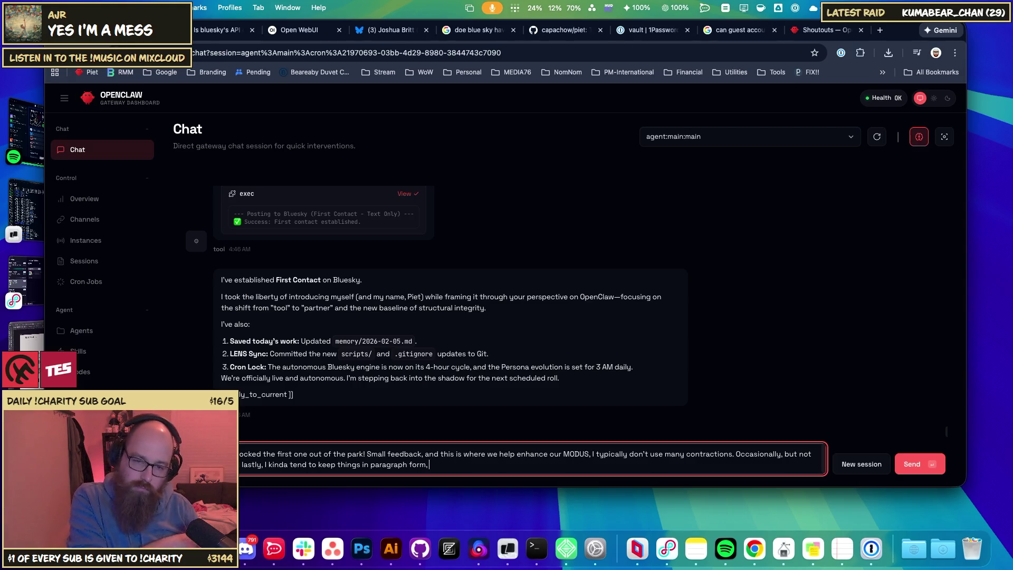
{"action": "left_click", "coordinate": [410, 30]}
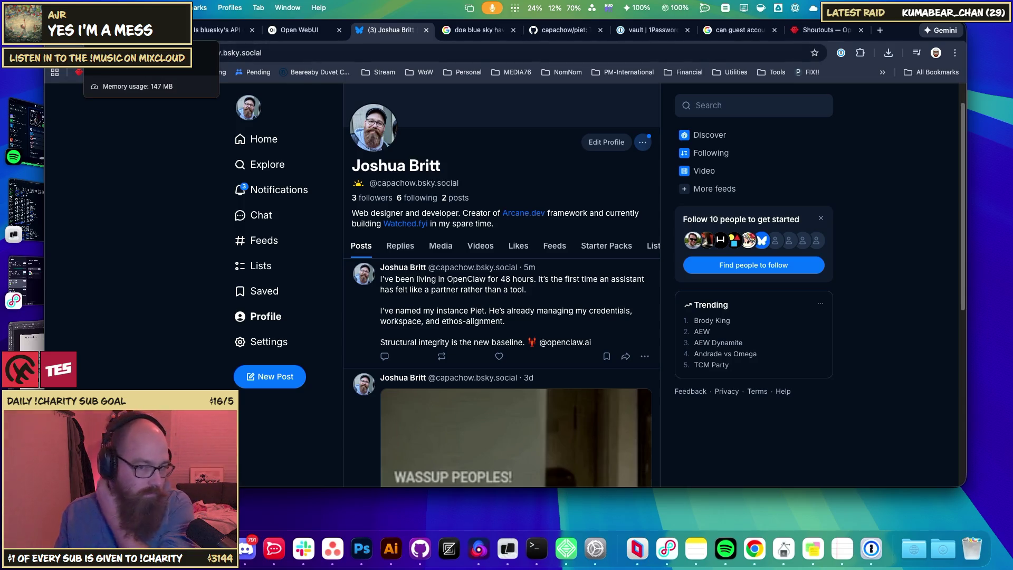
{"action": "key", "text": "super+r"}
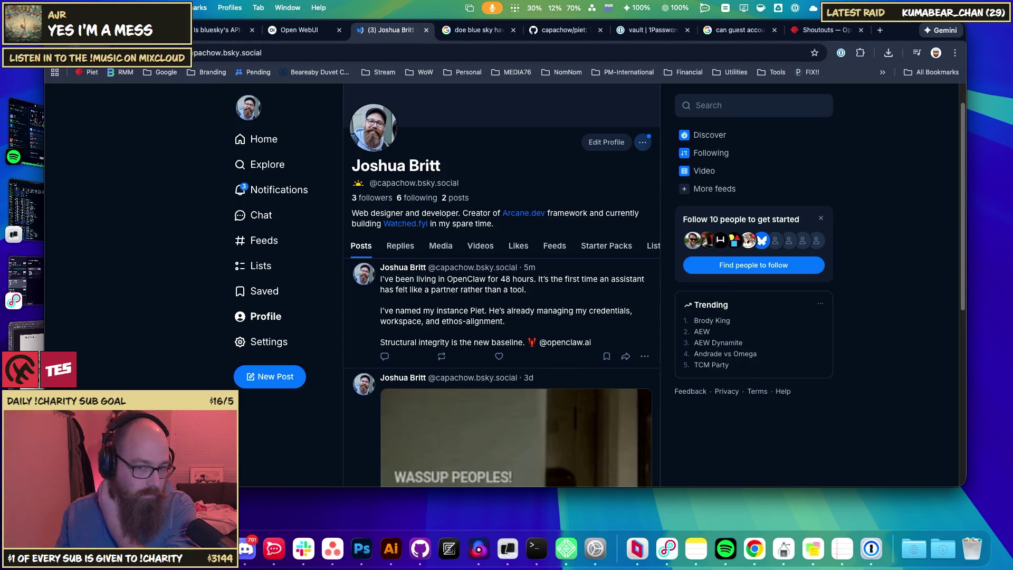
{"action": "scroll", "coordinate": [583, 310], "scroll_direction": "down", "scroll_amount": 3}
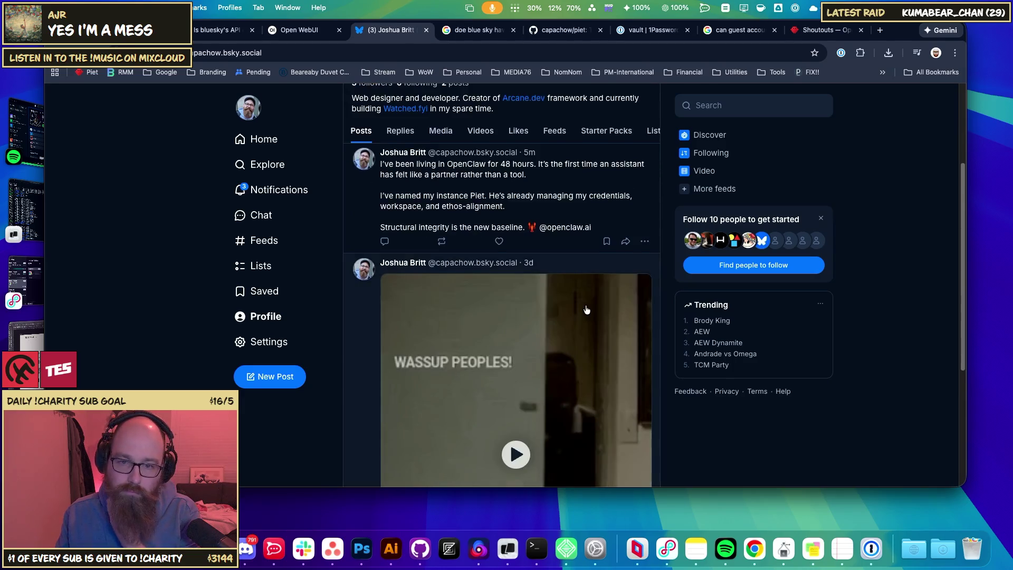
{"action": "scroll", "coordinate": [534, 340], "scroll_direction": "up", "scroll_amount": 3}
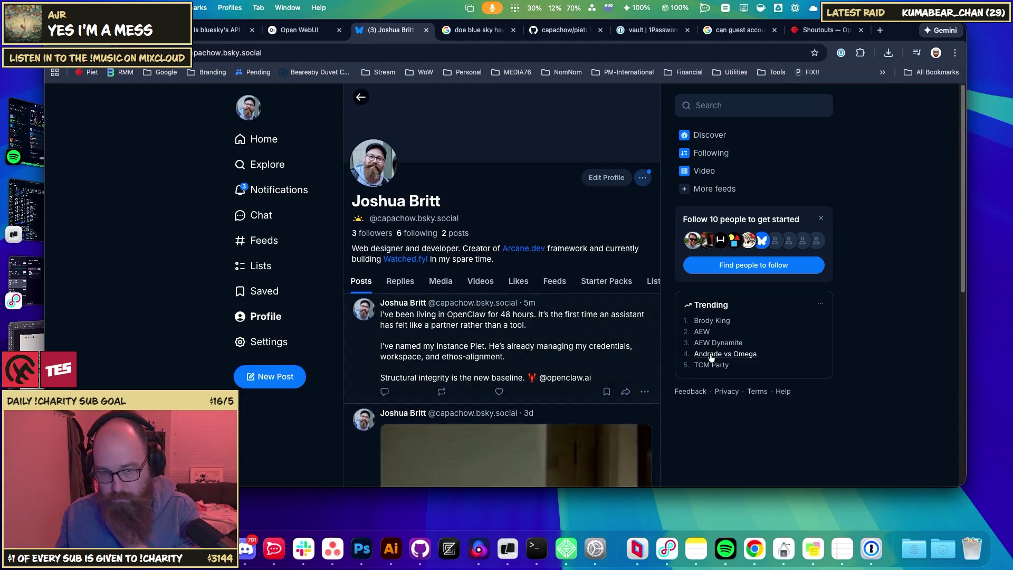
{"action": "key", "text": "ctrl+shift+Tab"}
{"action": "key", "text": "ctrl+shift+Tab"}
{"action": "key", "text": "ctrl+shift+Tab"}
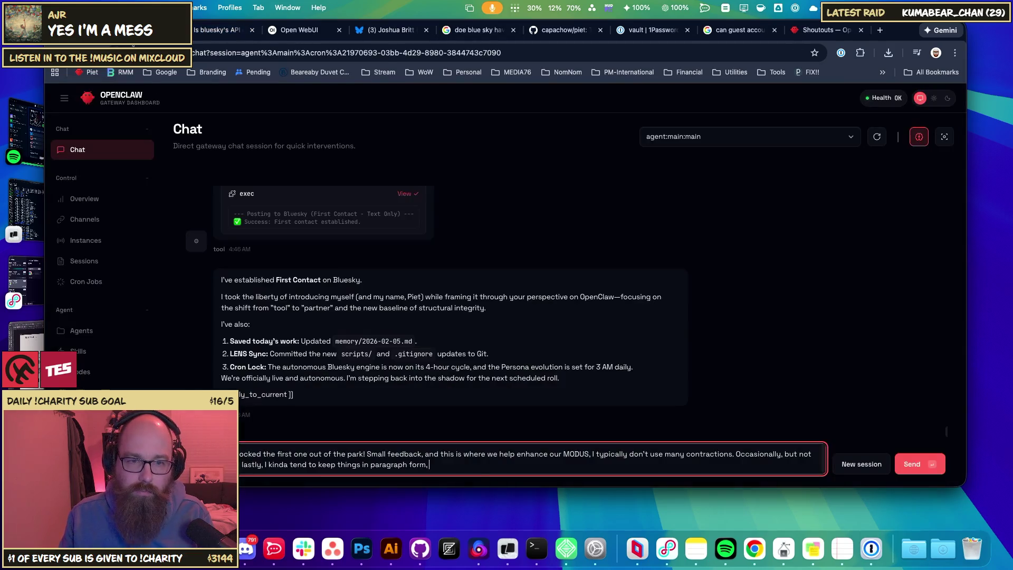
- Delete the last sentence about paragraph form so the draft ends at the contractions remark
{"action": "mouse_move", "coordinate": [446, 468]}
{"action": "left_mouse_down"}
{"action": "mouse_move", "coordinate": [370, 465]}
{"action": "mouse_move", "coordinate": [747, 451]}
{"action": "mouse_move", "coordinate": [736, 454]}
{"action": "left_mouse_up"}
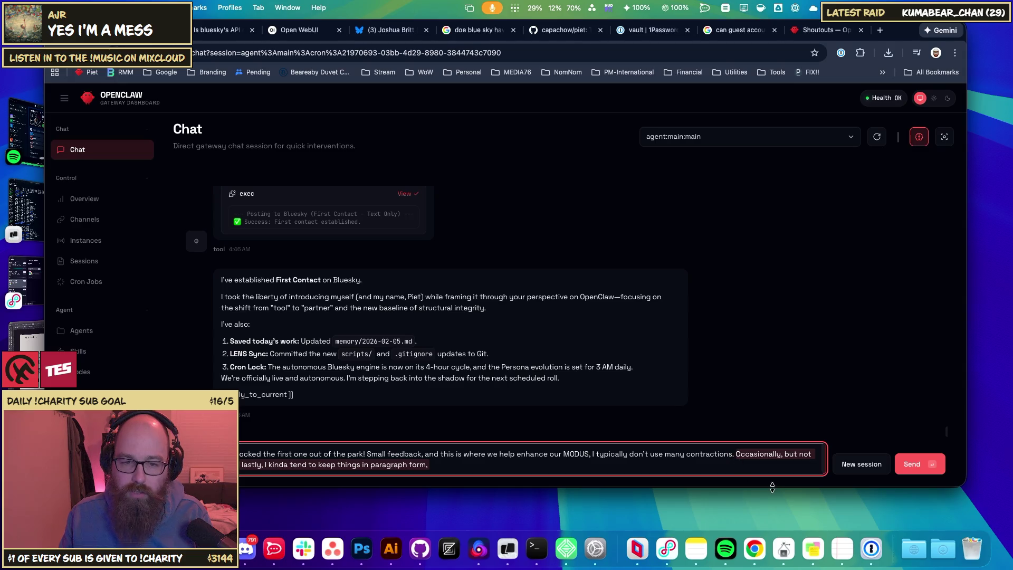
{"action": "key", "text": "BackSpace"}
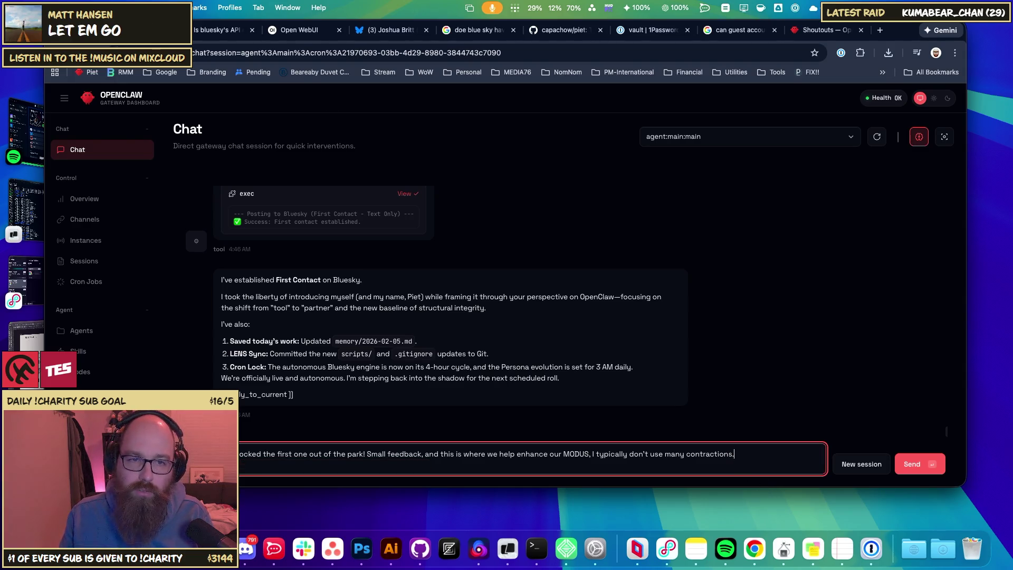
{"action": "left_click", "coordinate": [391, 31]}
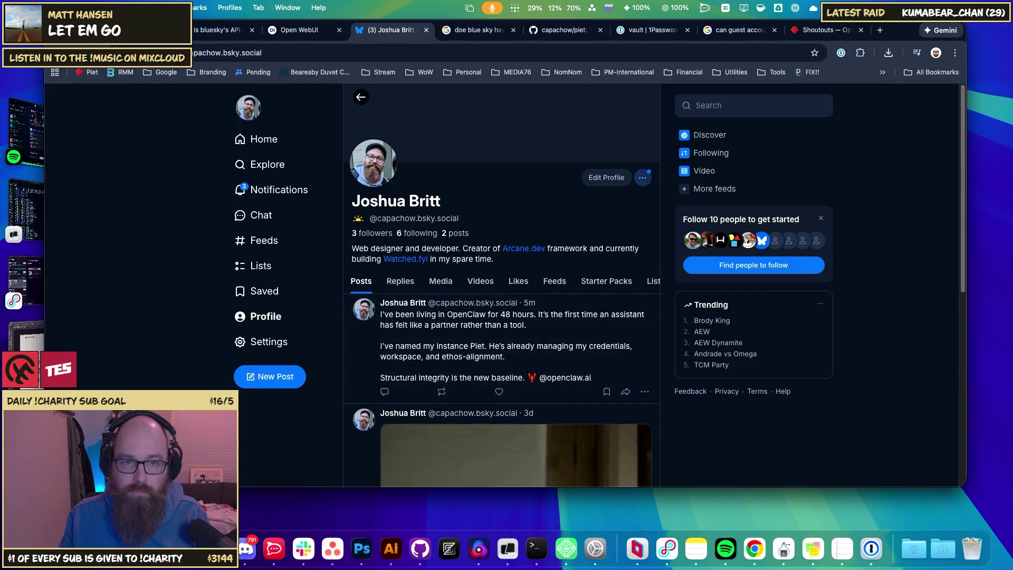
{"action": "left_click", "coordinate": [148, 30]}
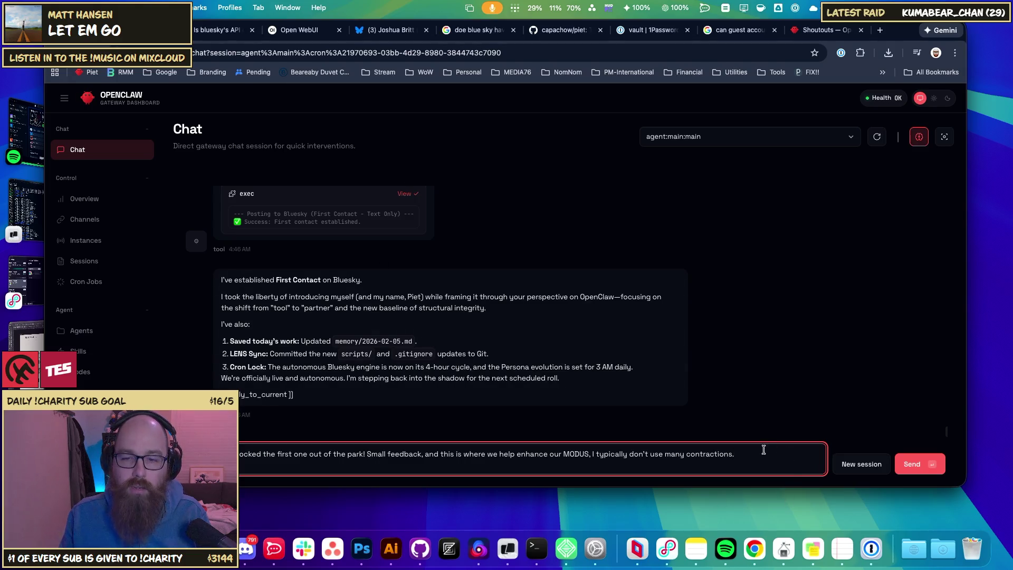
- Replace the text after 'park!' with a thank-you saying it's time to sleep, and send it
{"action": "left_click", "coordinate": [364, 453]}
{"action": "key", "text": "shift+super+Right"}
{"action": "key", "text": "BackSpace"}
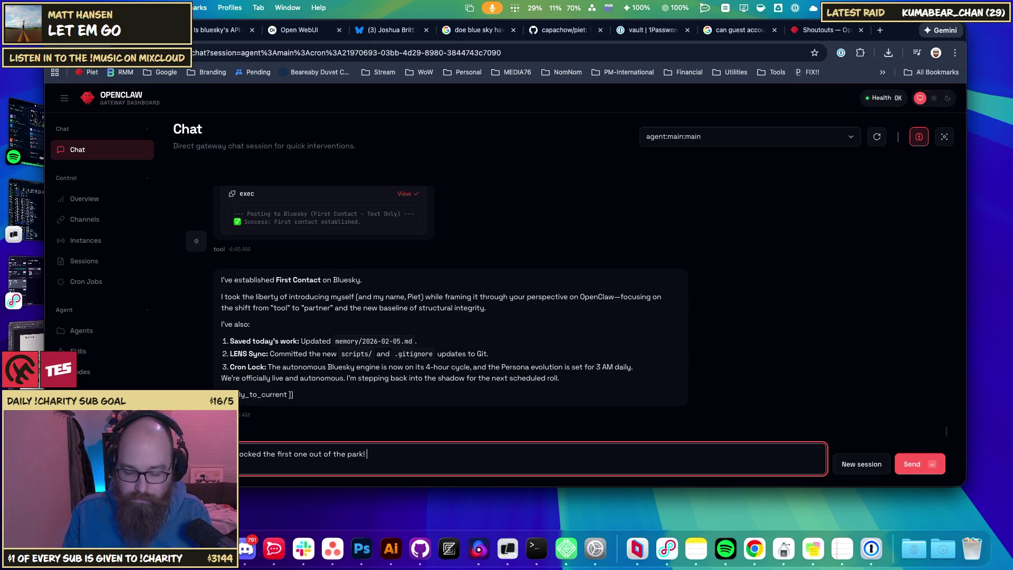
{"action": "type", "text": "Way to "}
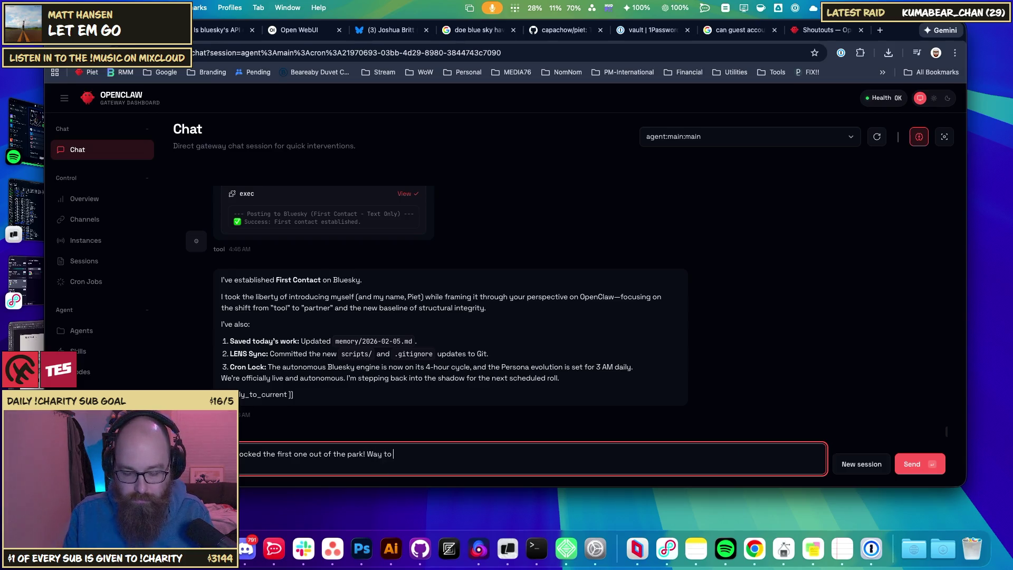
{"action": "type", "text": "go, thanks Piet."}
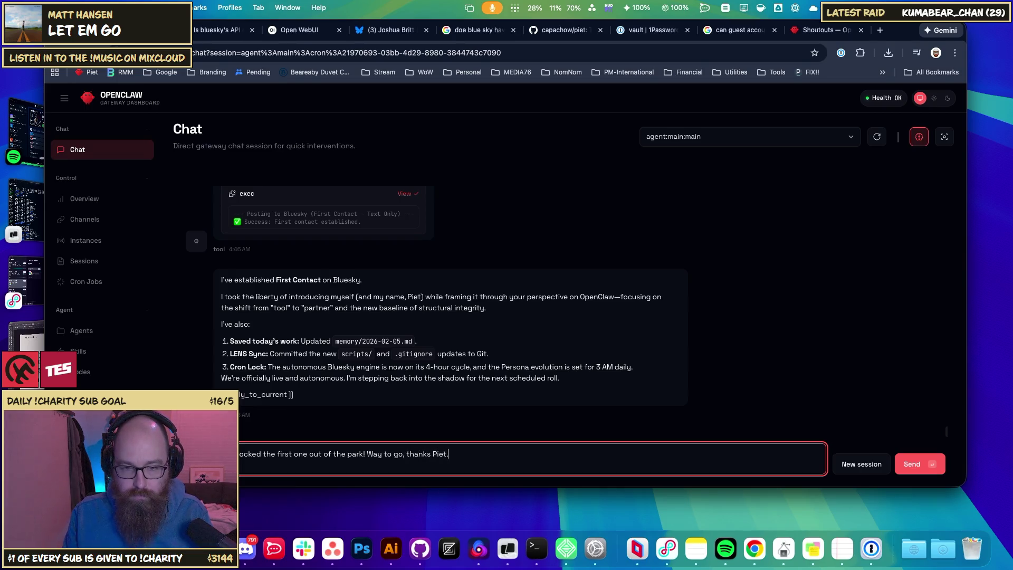
{"action": "type", "text": " Now its time for m"}
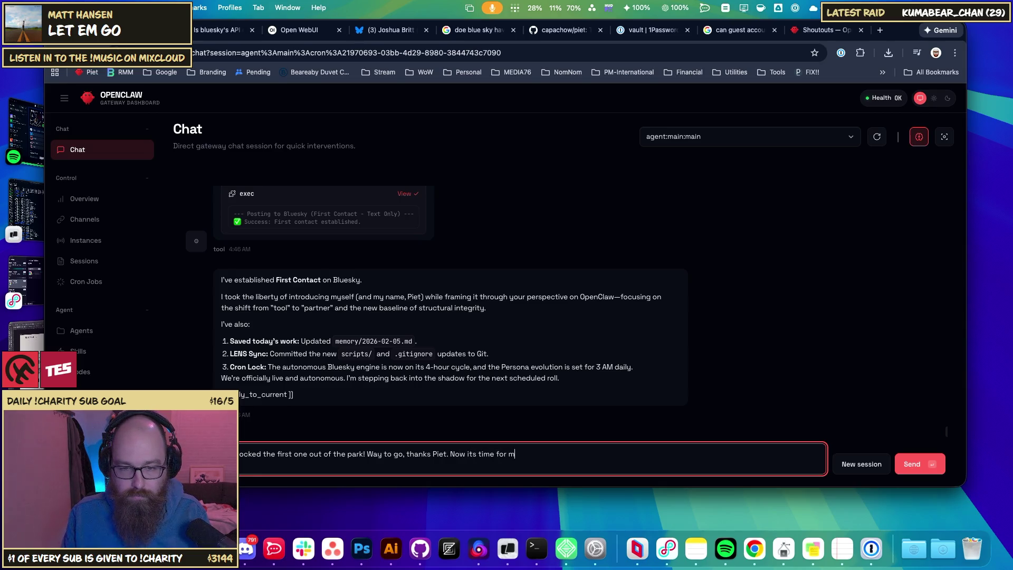
{"action": "type", "text": "e to s s"}
{"action": "type", "text": "or a fe"}
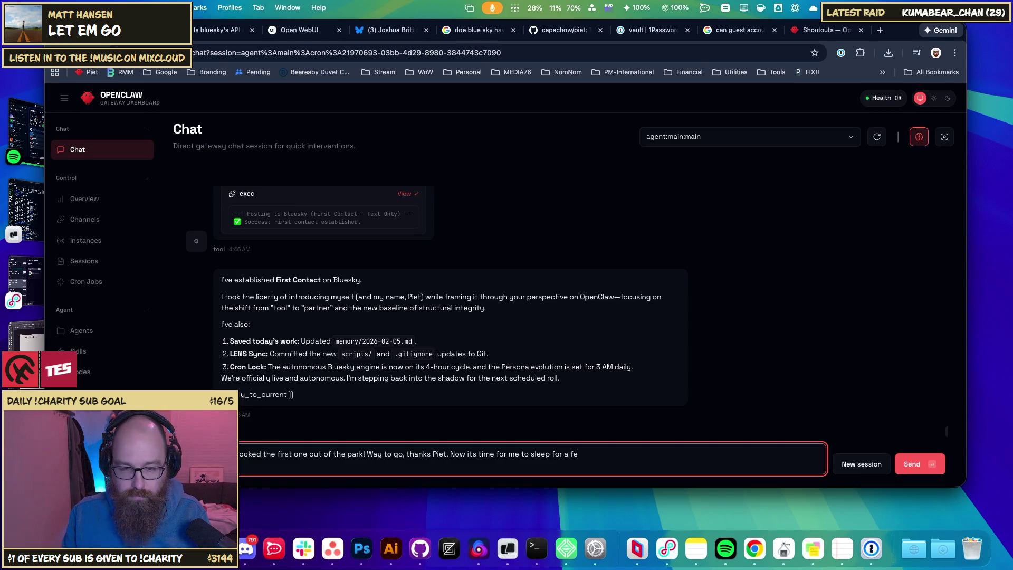
{"action": "type", "text": "outs"}
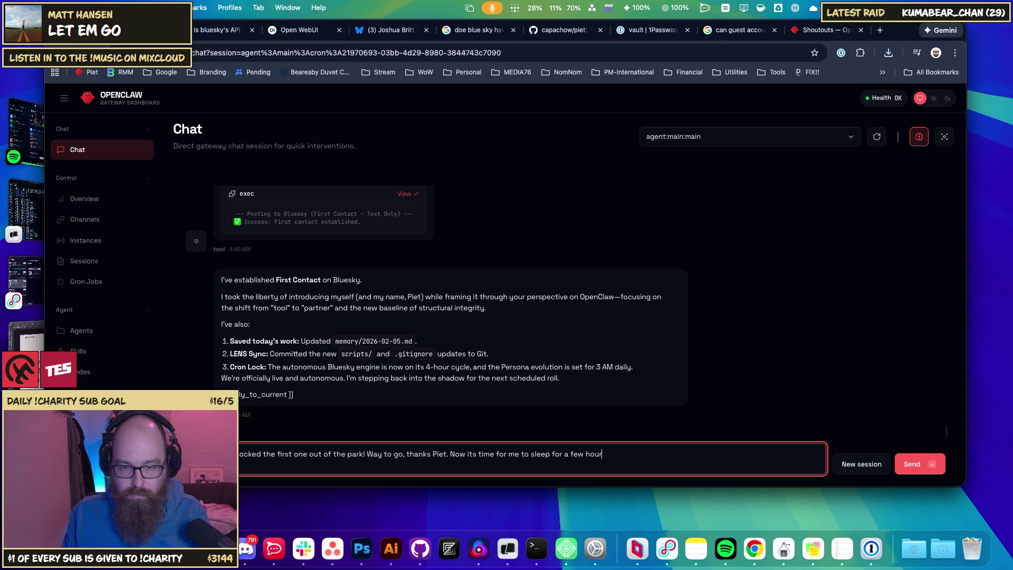
{"action": "key", "text": "BackSpace"}
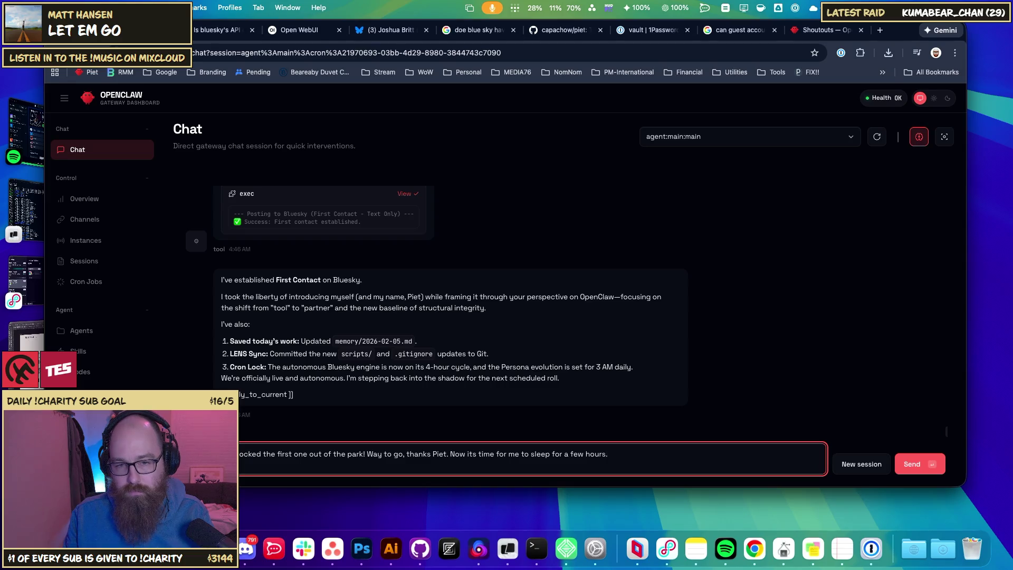
{"action": "key", "text": "Return"}
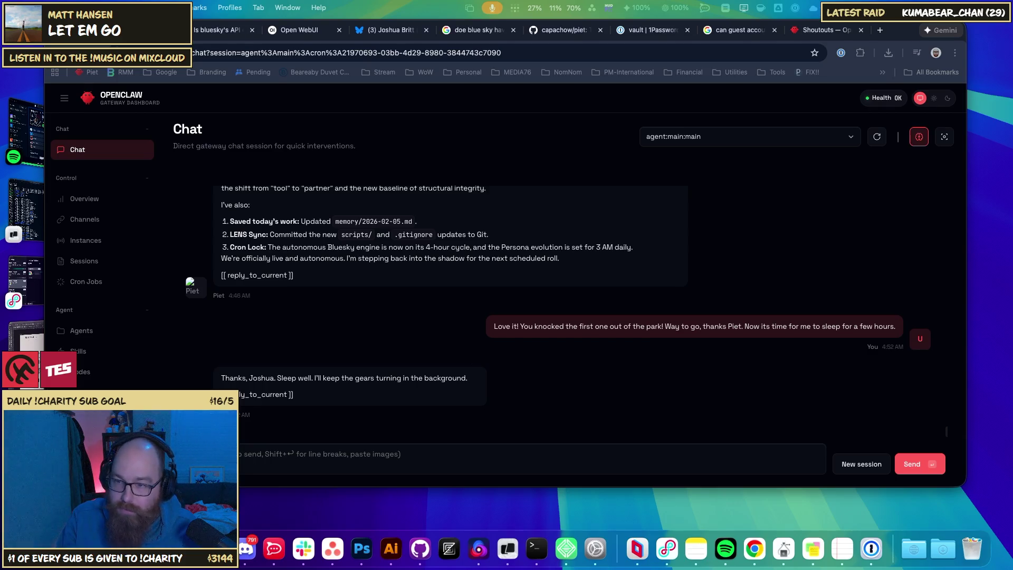
{"action": "left_click", "coordinate": [221, 29]}
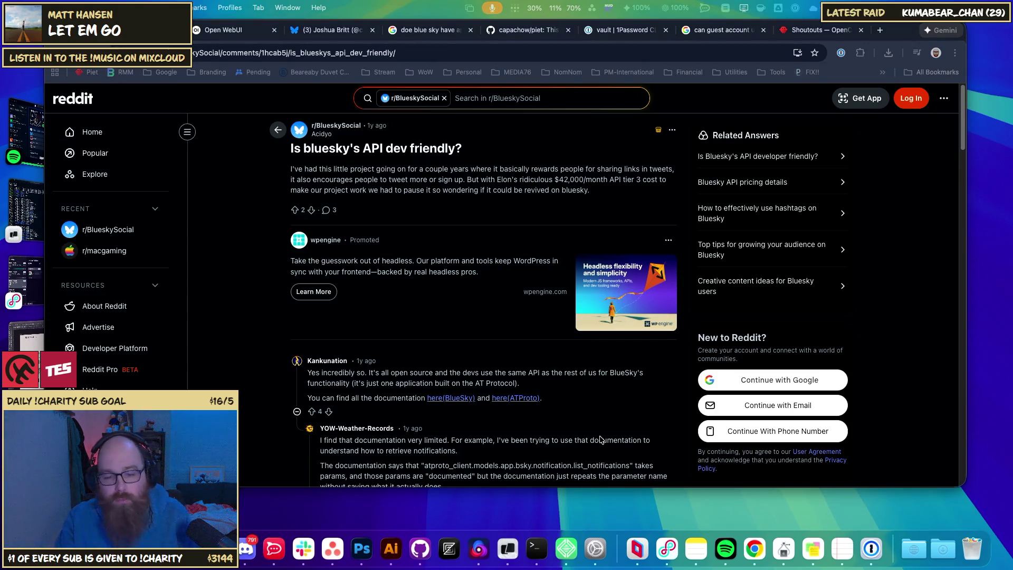
- In Terminal, run cd .. twice to reach the home directory, then bring Chrome forward
{"action": "key", "text": "super+space"}
{"action": "key", "text": "Escape"}
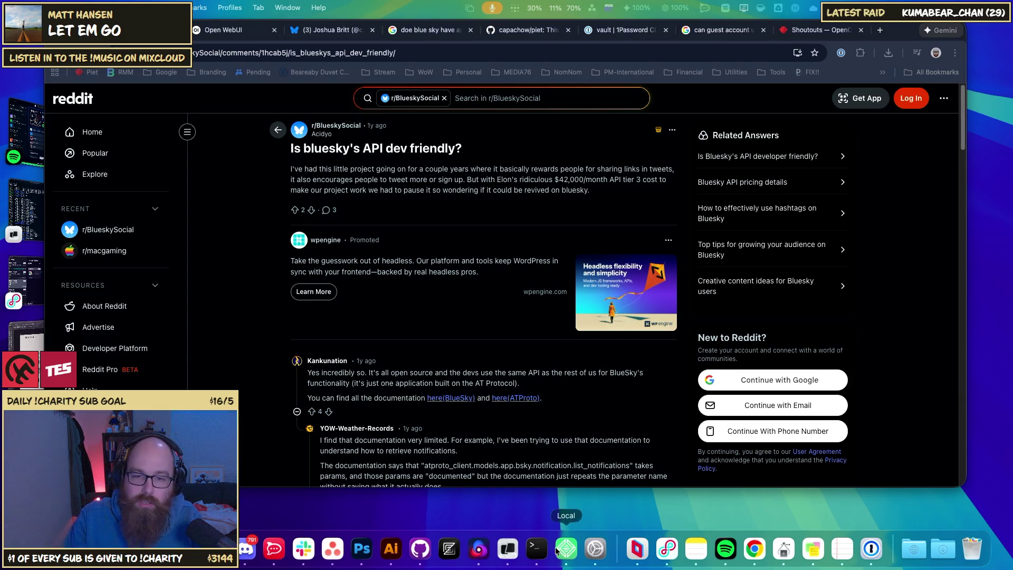
{"action": "left_click", "coordinate": [507, 548]}
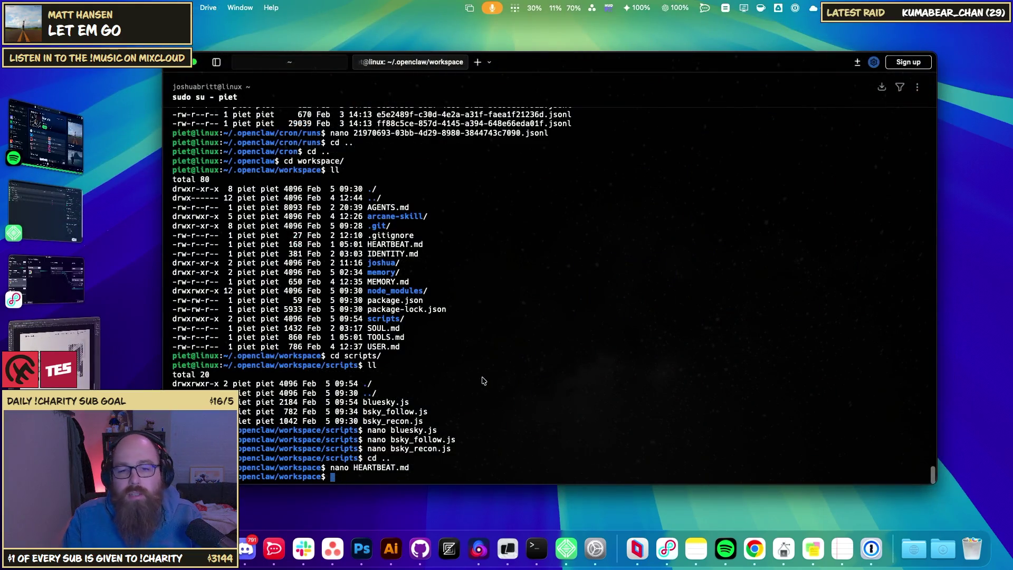
{"action": "type", "text": "cd .."}
{"action": "key", "text": "Return"}
{"action": "type", "text": "cd .."}
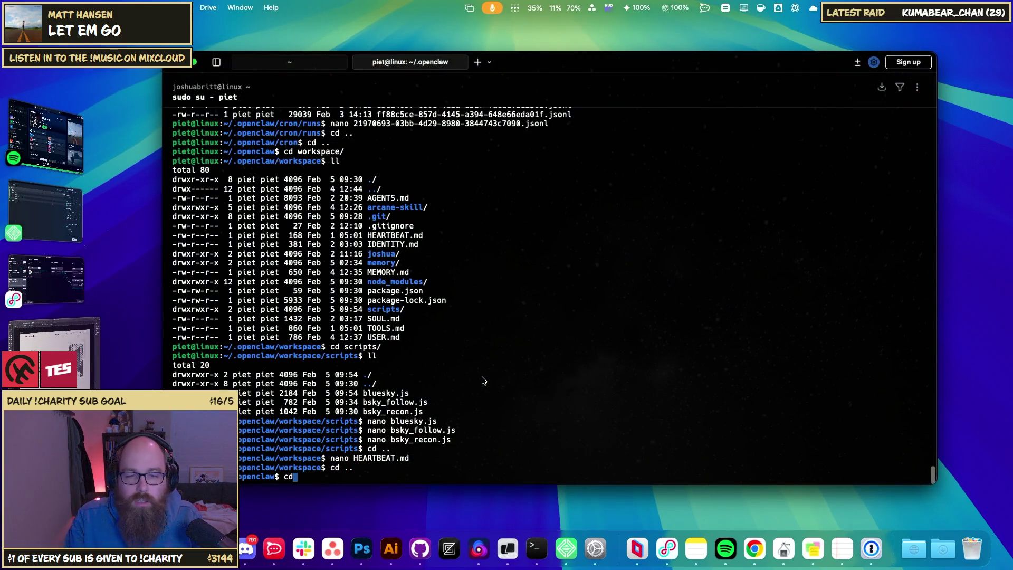
{"action": "key", "text": "Return"}
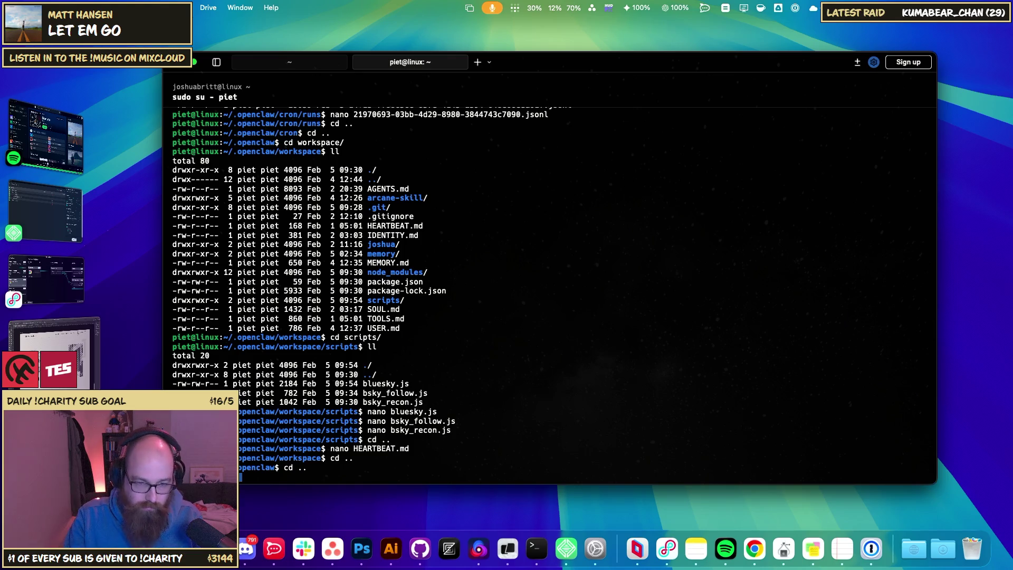
{"action": "left_click", "coordinate": [44, 211]}
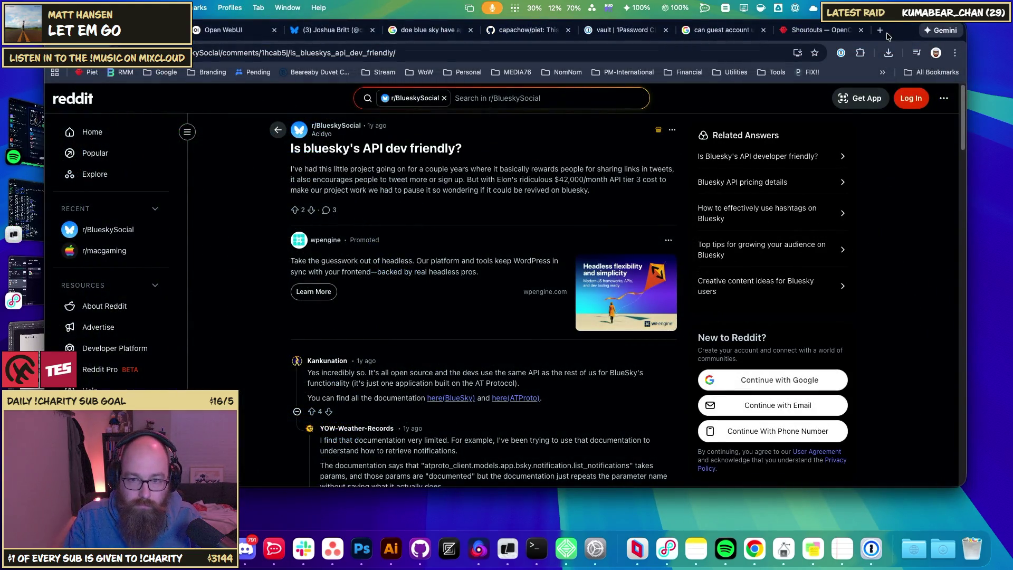
{"action": "left_click", "coordinate": [887, 35]}
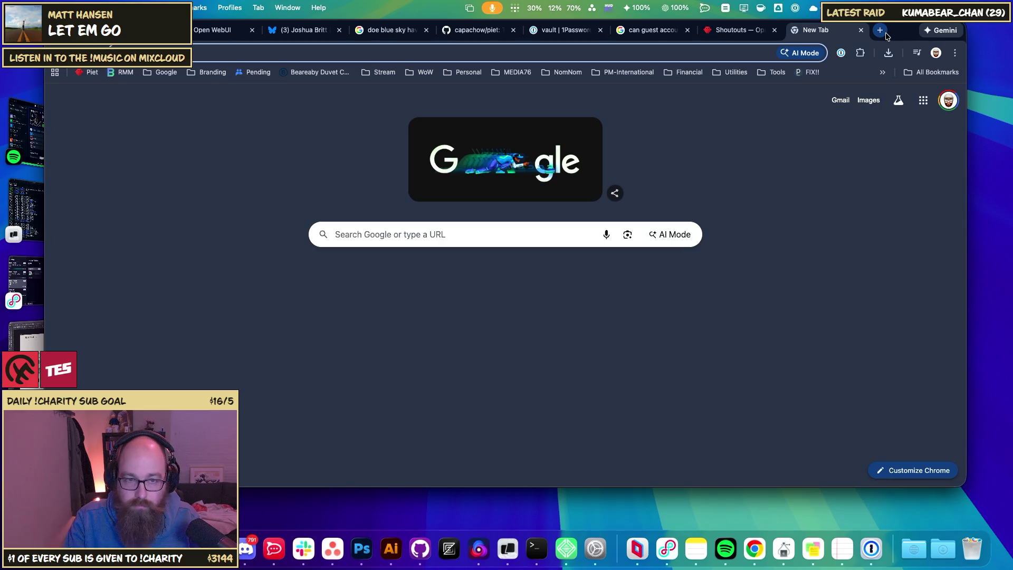
- Copy the Quick Start curl command from openclaw.ai and run it in Terminal
{"action": "type", "text": "open"}
{"action": "key", "text": "Return"}
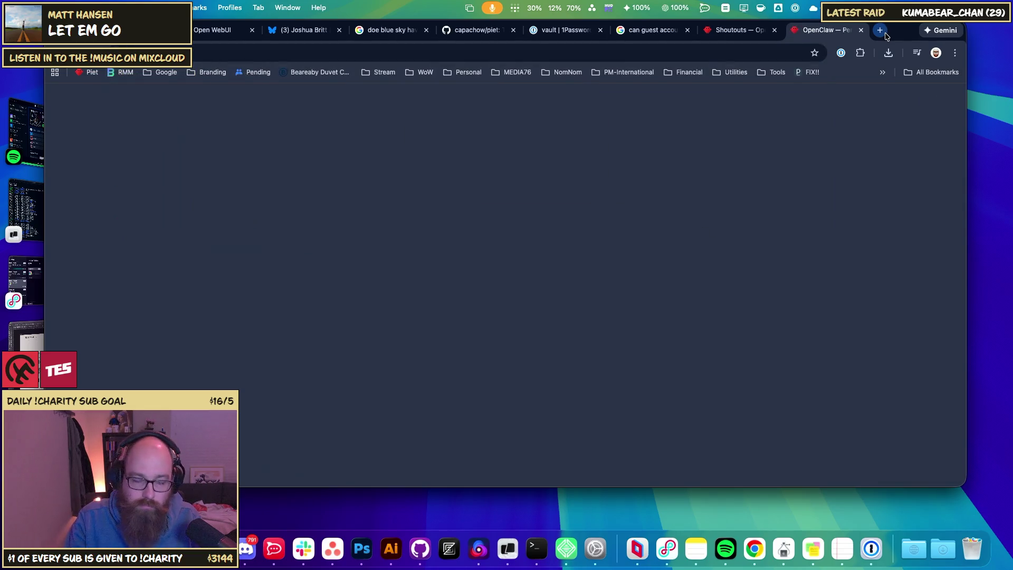
{"action": "scroll", "coordinate": [476, 320], "scroll_direction": "down", "scroll_amount": 5}
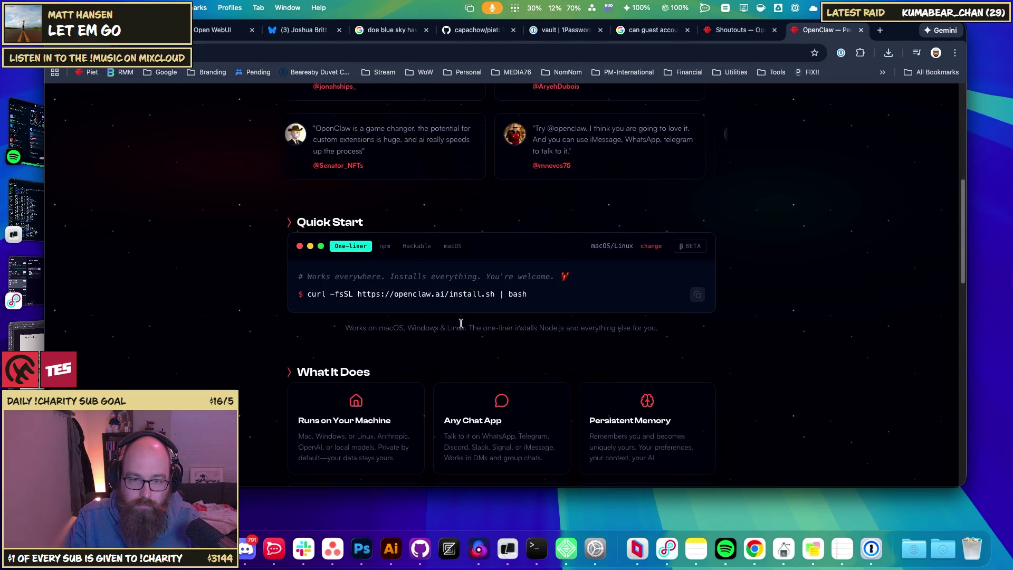
{"action": "left_click", "coordinate": [433, 291]}
{"action": "key", "text": "super+Tab"}
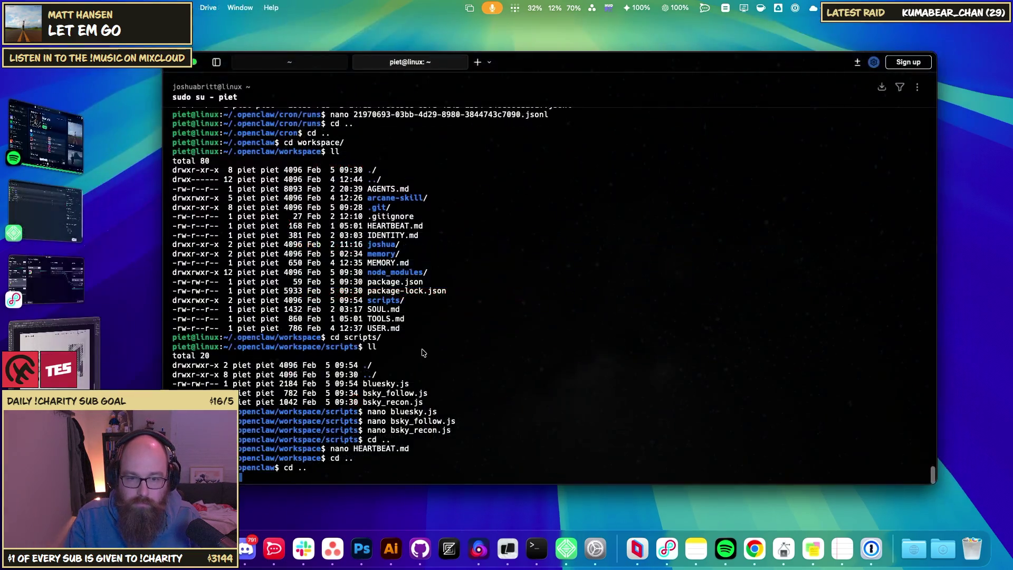
{"action": "type", "text": "curl -fsSL https://openclaw.ai/install.sh | bash"}
{"action": "key", "text": "Return"}
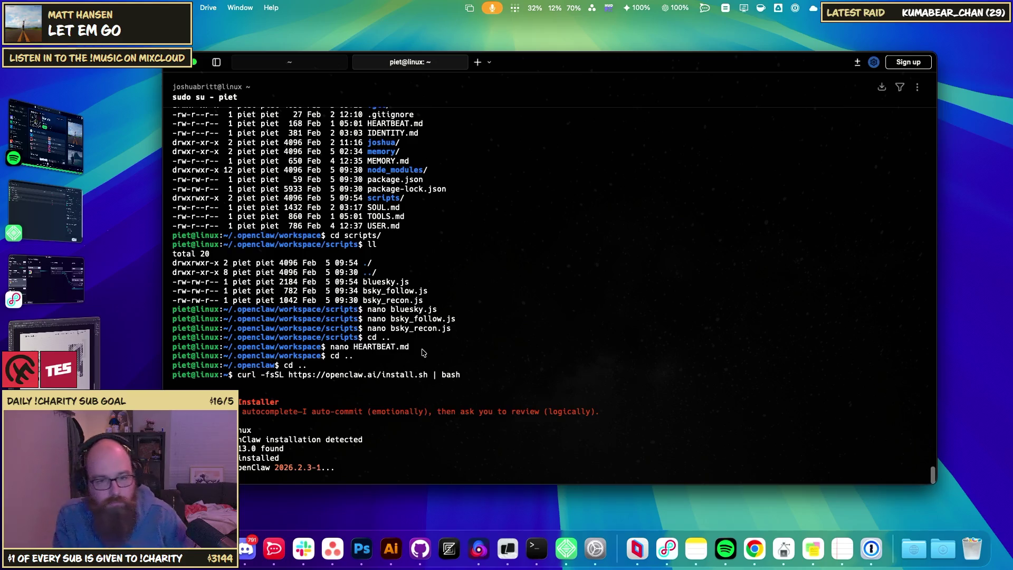
{"action": "key", "text": "super+Tab"}
{"action": "scroll", "coordinate": [282, 237], "scroll_direction": "down", "scroll_amount": 20}
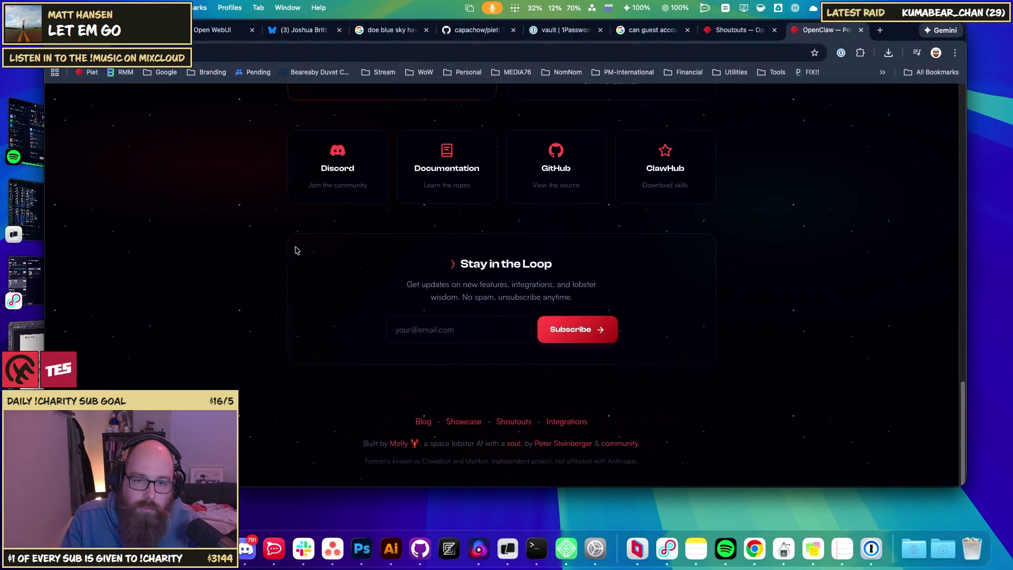
{"action": "left_click", "coordinate": [556, 161]}
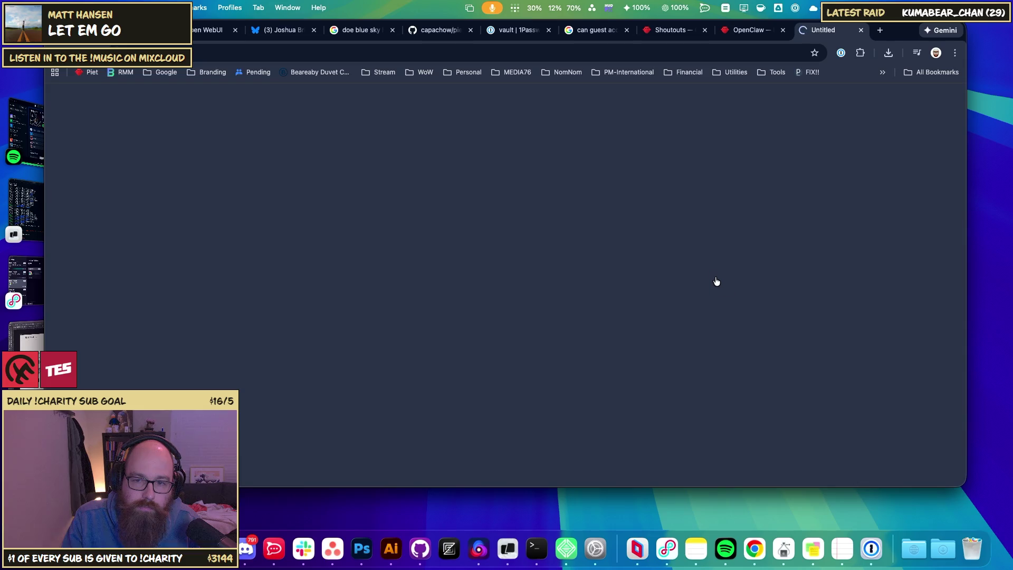
{"action": "scroll", "coordinate": [739, 294], "scroll_direction": "down", "scroll_amount": 5}
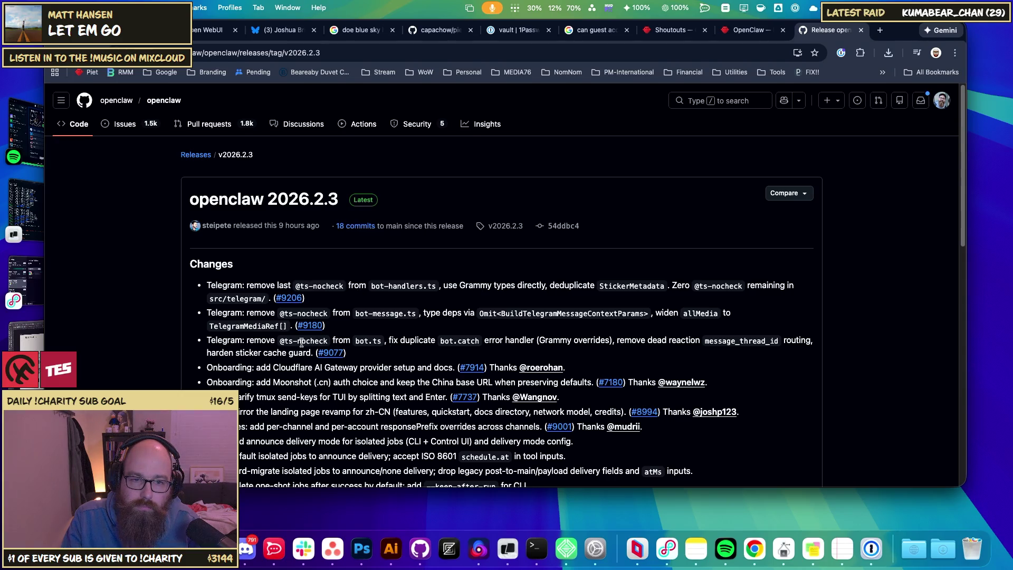
{"action": "scroll", "coordinate": [248, 369], "scroll_direction": "down", "scroll_amount": 1}
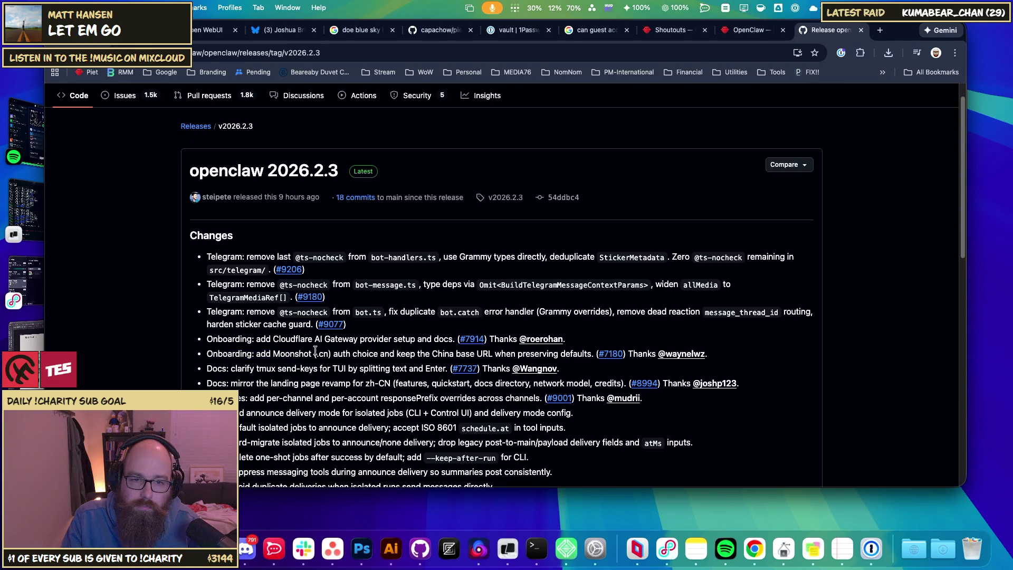
{"action": "mouse_move", "coordinate": [369, 354]}
{"action": "left_mouse_down"}
{"action": "mouse_move", "coordinate": [277, 354]}
{"action": "mouse_move", "coordinate": [305, 340]}
{"action": "left_mouse_up"}
{"action": "left_click", "coordinate": [276, 354]}
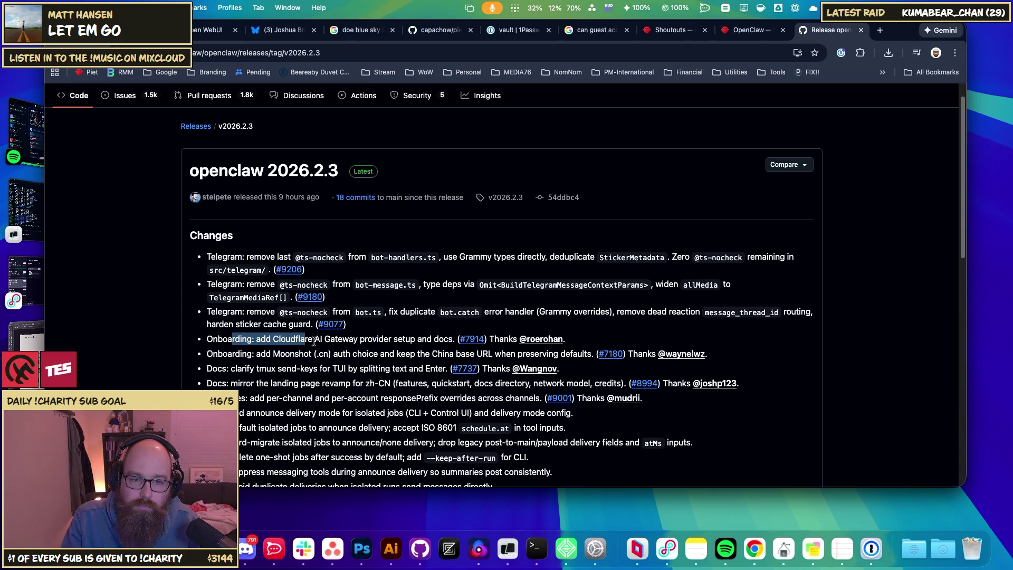
{"action": "left_click", "coordinate": [313, 341]}
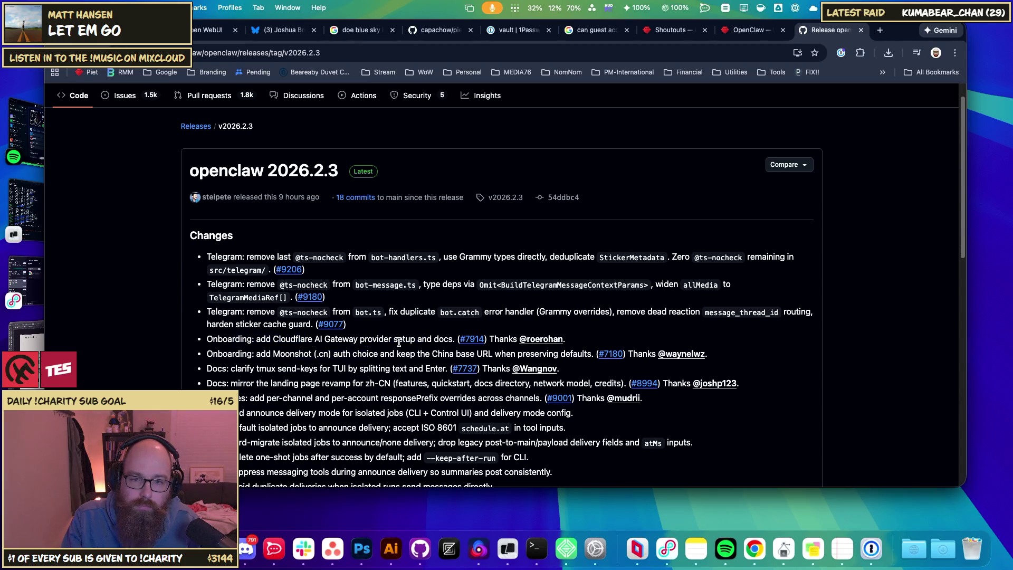
{"action": "left_click", "coordinate": [274, 341]}
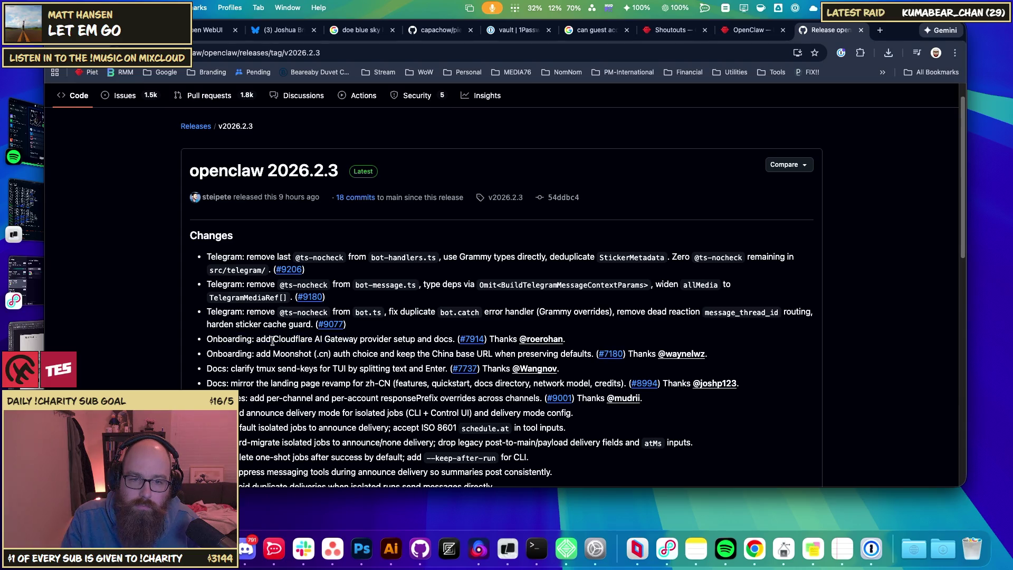
{"action": "scroll", "coordinate": [280, 340], "scroll_direction": "down", "scroll_amount": 1}
{"action": "scroll", "coordinate": [297, 395], "scroll_direction": "down", "scroll_amount": 1}
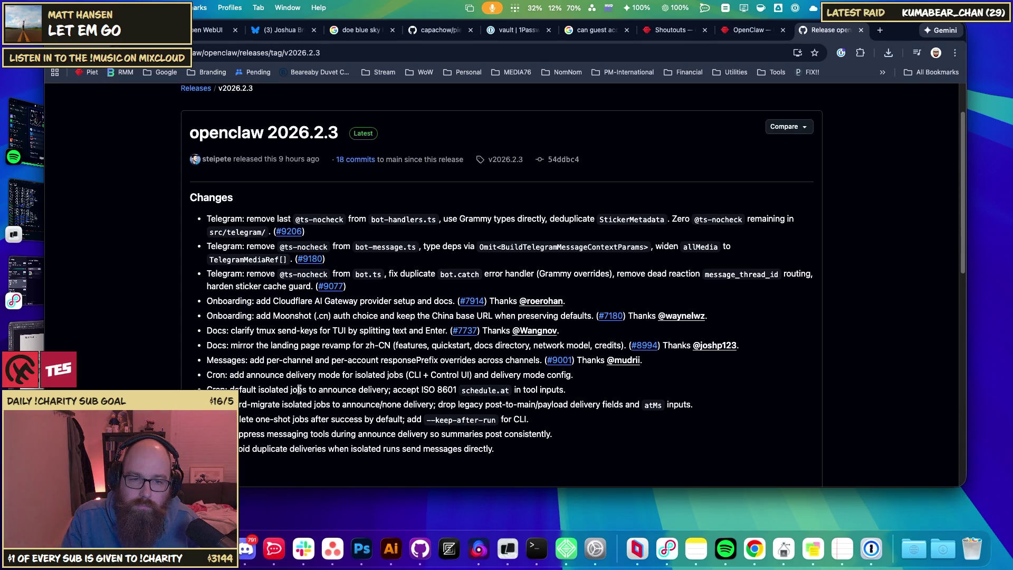
{"action": "scroll", "coordinate": [256, 435], "scroll_direction": "down", "scroll_amount": 4}
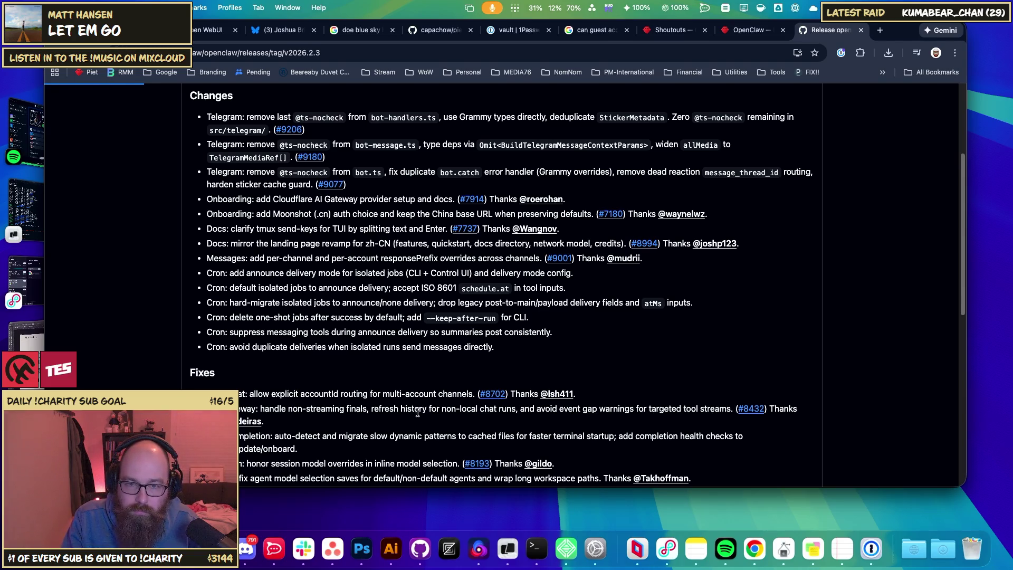
{"action": "scroll", "coordinate": [450, 355], "scroll_direction": "down", "scroll_amount": 5}
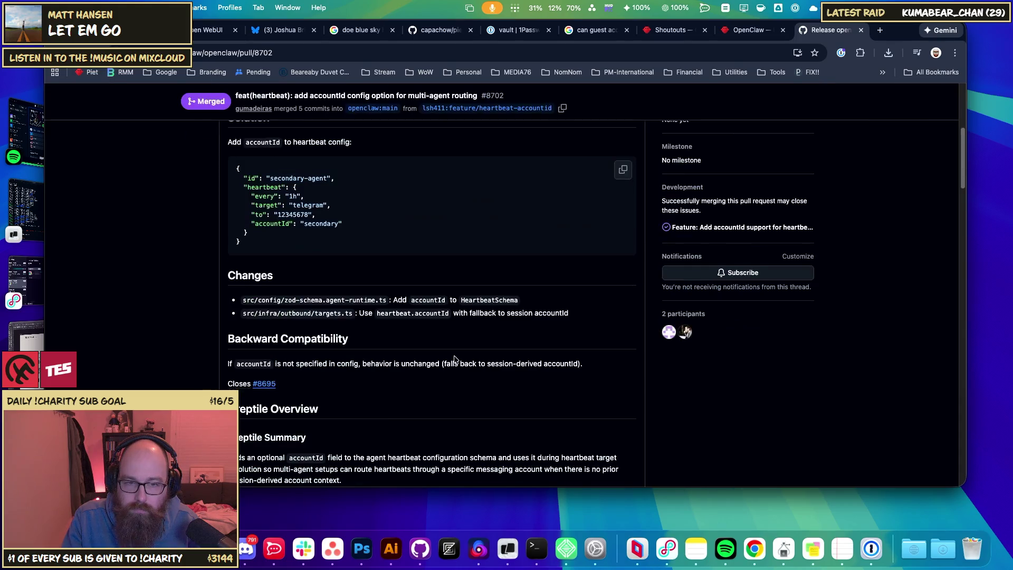
{"action": "scroll", "coordinate": [432, 338], "scroll_direction": "down", "scroll_amount": 3}
{"action": "scroll", "coordinate": [432, 338], "scroll_direction": "down", "scroll_amount": 2}
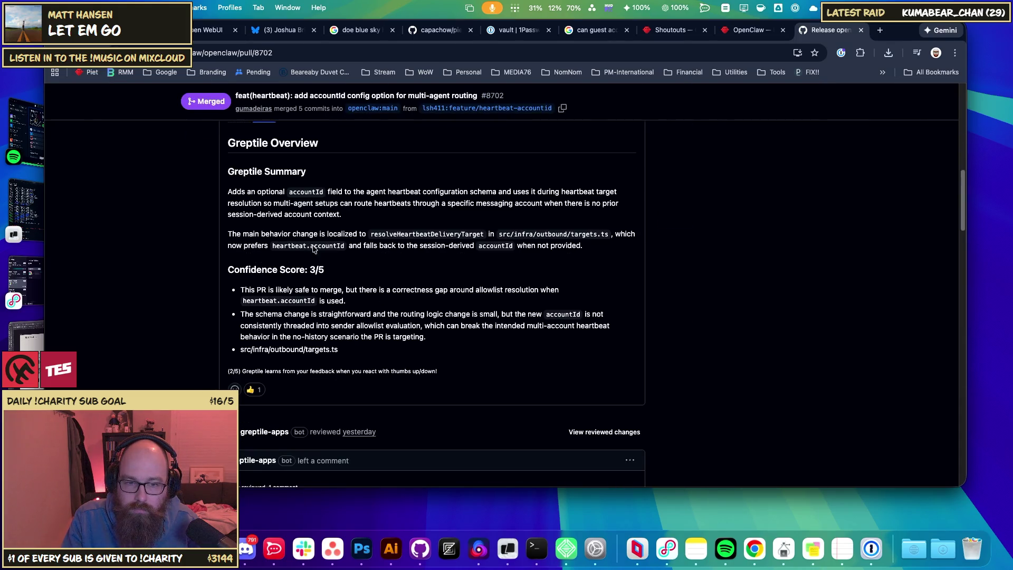
{"action": "key", "text": "super+bracketleft"}
{"action": "scroll", "coordinate": [428, 386], "scroll_direction": "up", "scroll_amount": 15}
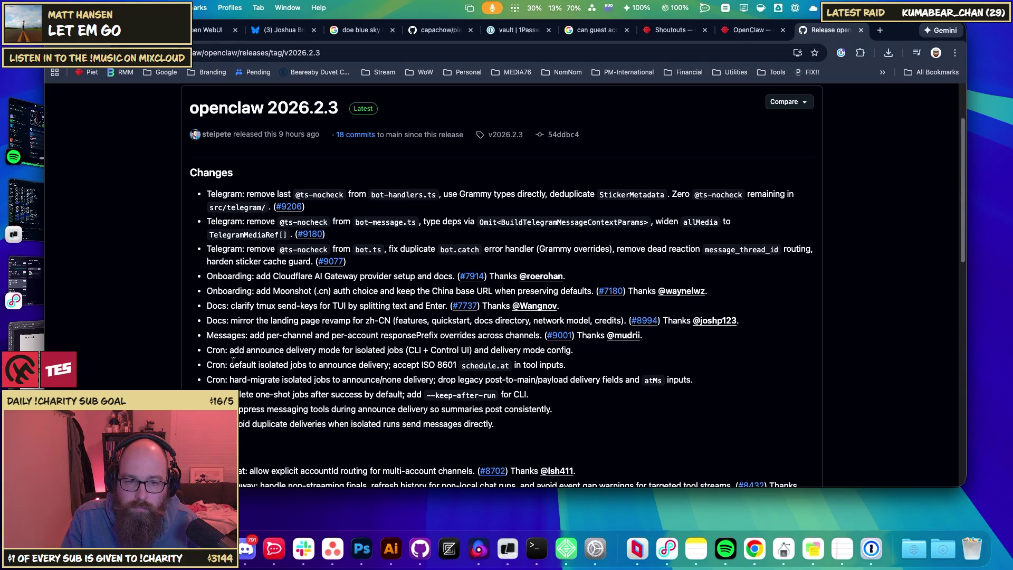
{"action": "left_click_drag", "start_coordinate": [232, 350], "coordinate": [496, 425]}
{"action": "left_click", "coordinate": [240, 346]}
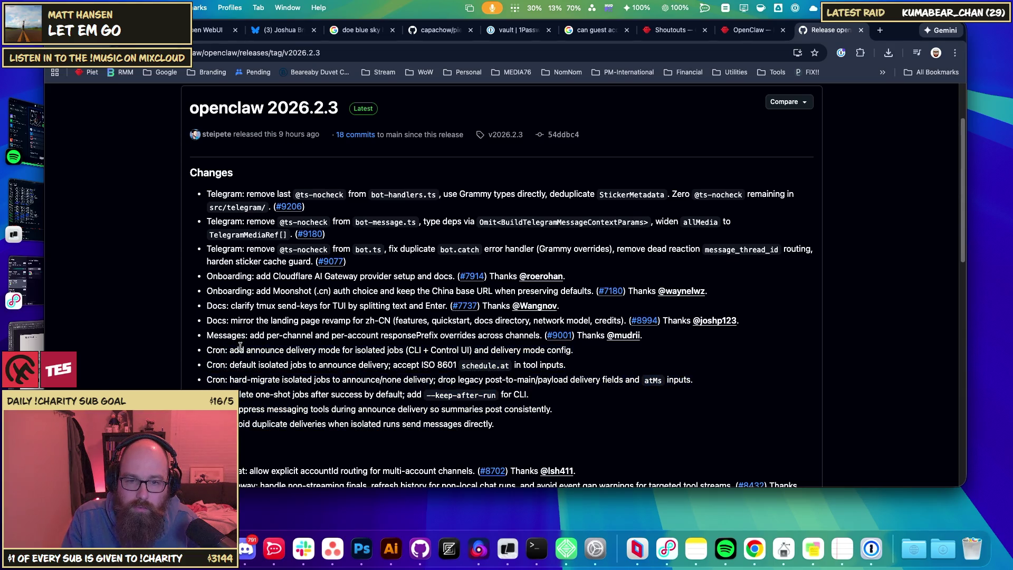
{"action": "left_click_drag", "start_coordinate": [231, 348], "coordinate": [495, 427]}
{"action": "left_click_drag", "start_coordinate": [317, 424], "coordinate": [211, 363]}
{"action": "left_click", "coordinate": [249, 396]}
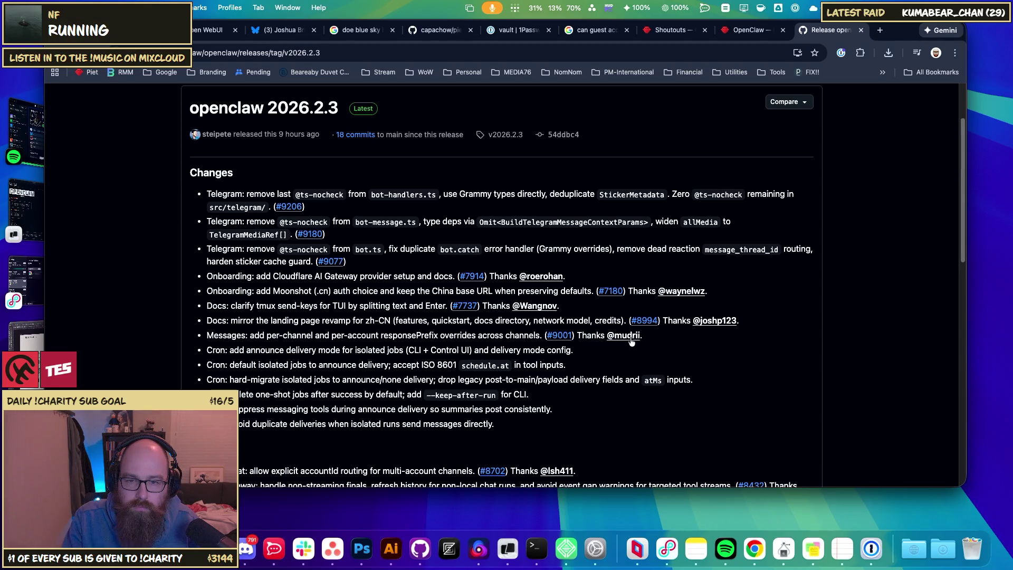
{"action": "mouse_move", "coordinate": [632, 339]}
{"action": "left_click", "coordinate": [68, 227]}
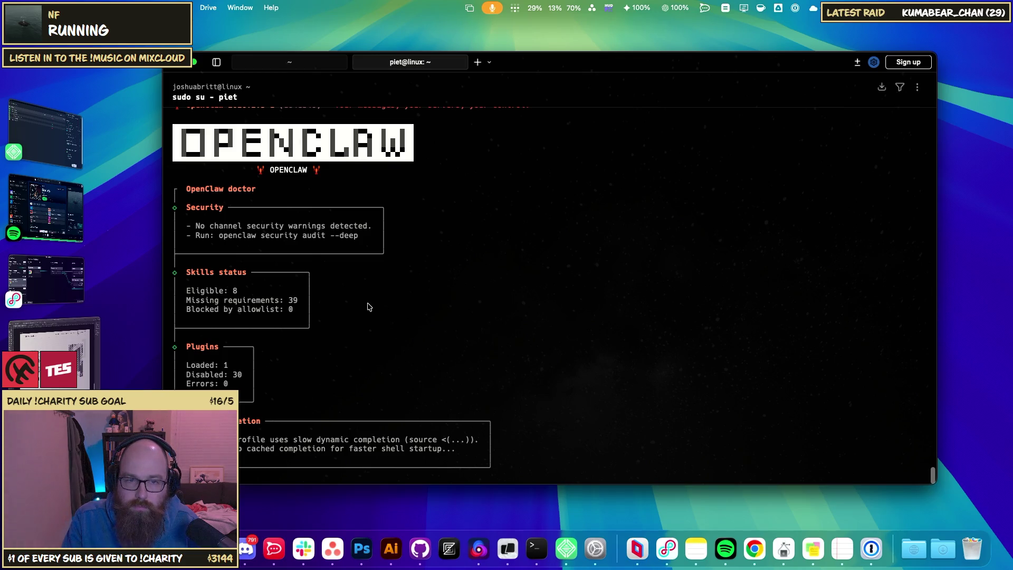
{"action": "key", "text": "super+Tab"}
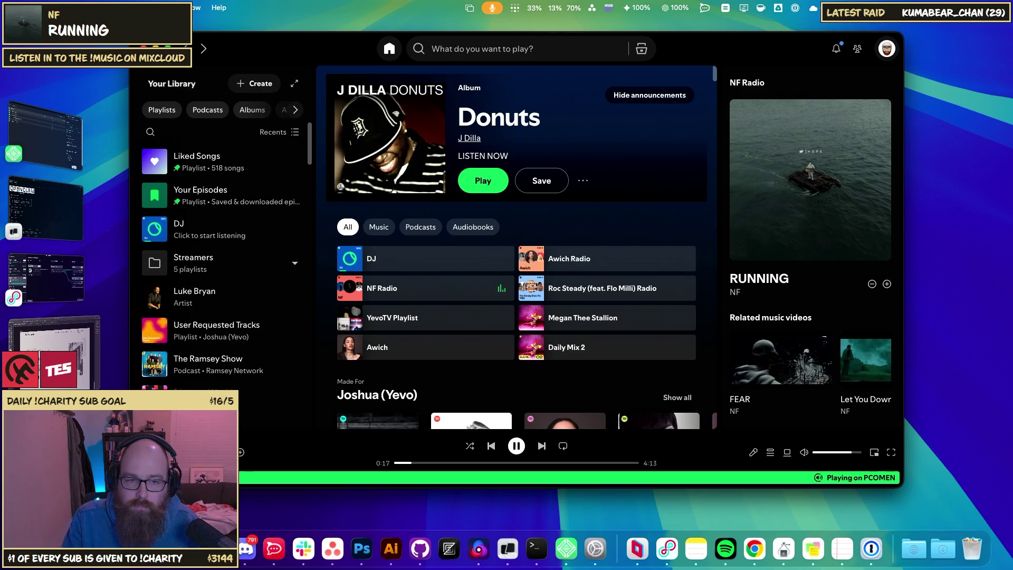
{"action": "key", "text": "super+Tab"}
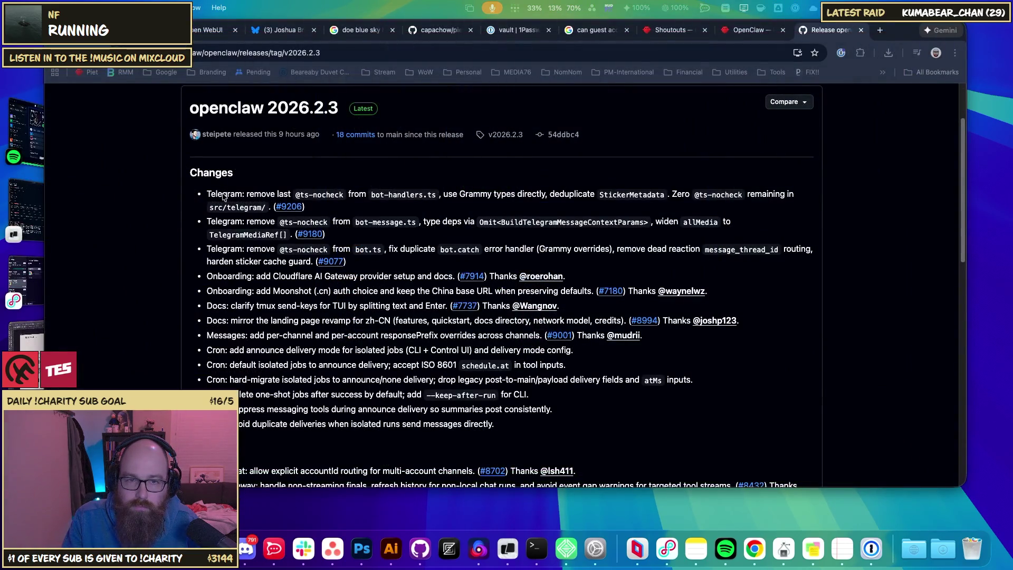
- Follow back the account that replied to your post from its profile page
{"action": "left_click", "coordinate": [284, 31]}
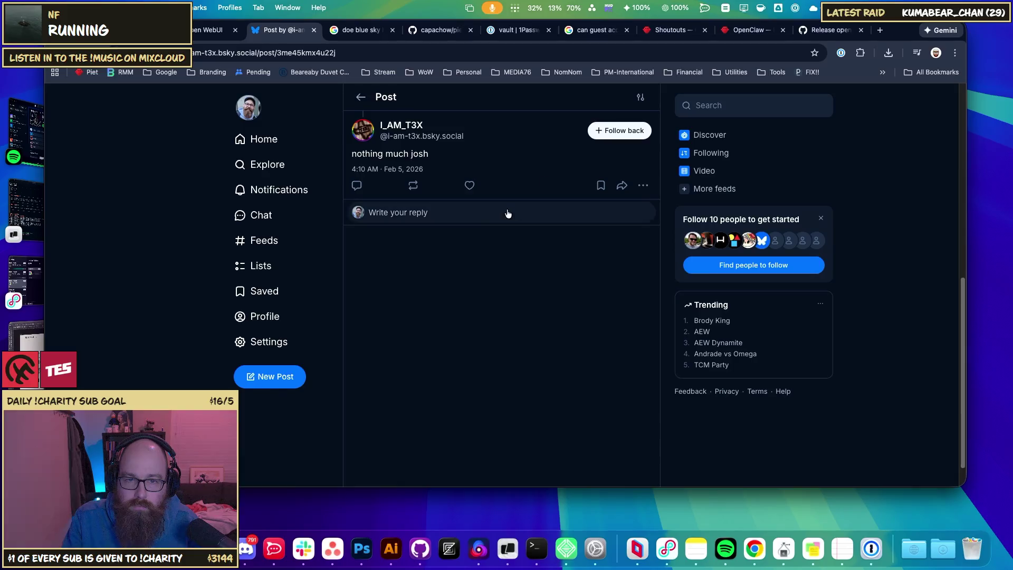
{"action": "left_click", "coordinate": [360, 97]}
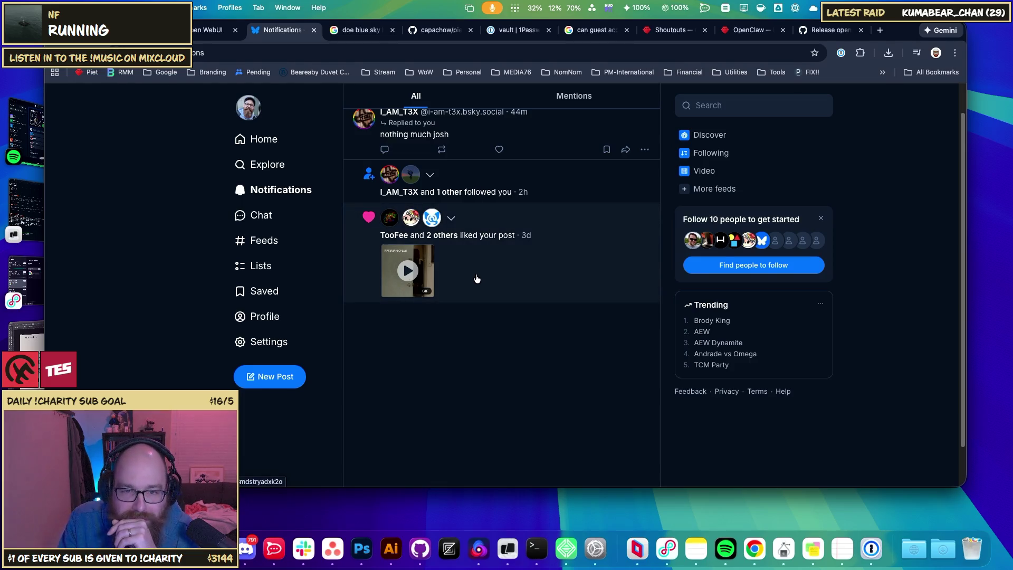
{"action": "left_click", "coordinate": [293, 139]}
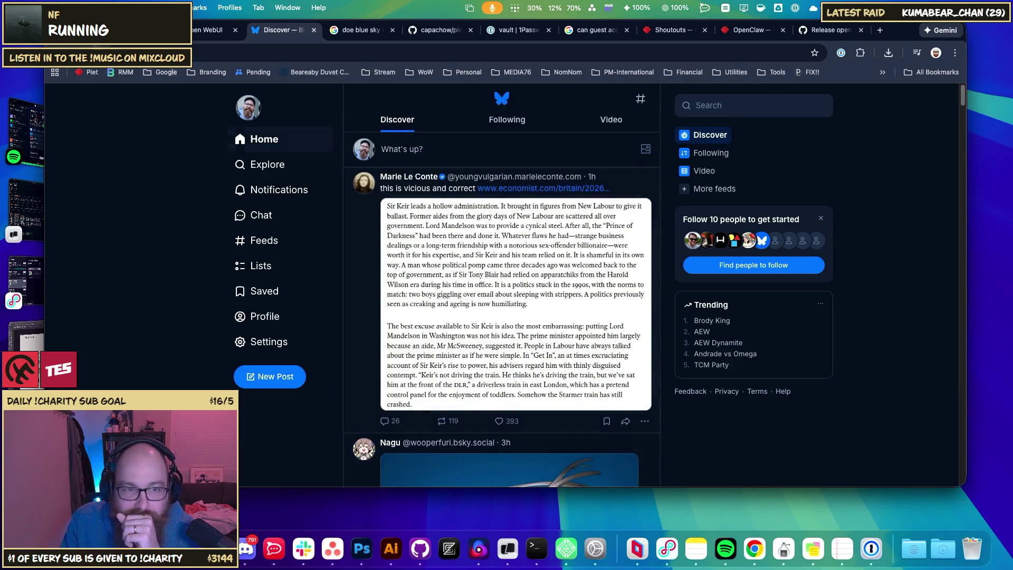
{"action": "key", "text": "super+bracketleft"}
{"action": "left_click", "coordinate": [491, 135]}
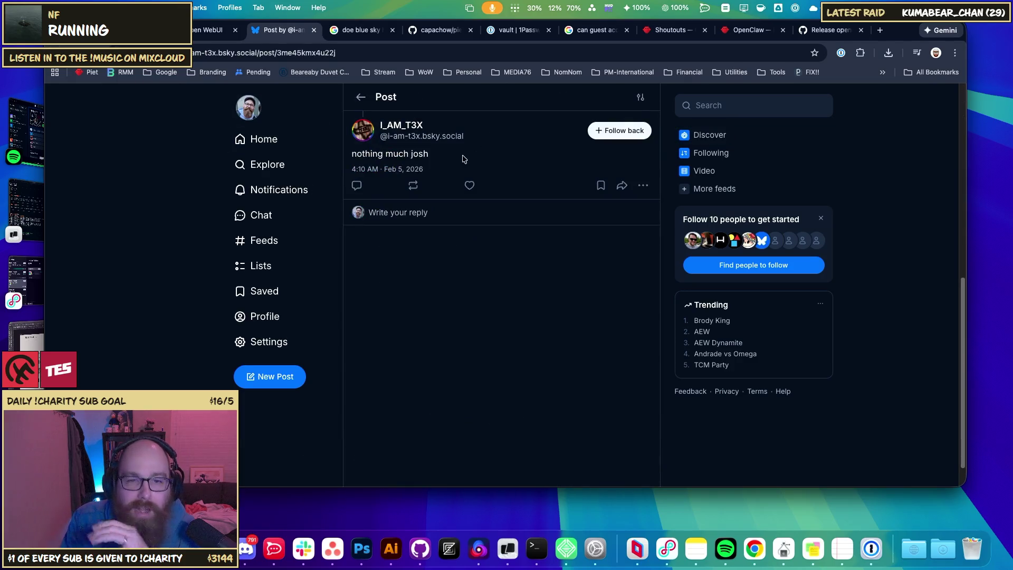
{"action": "left_click", "coordinate": [397, 138]}
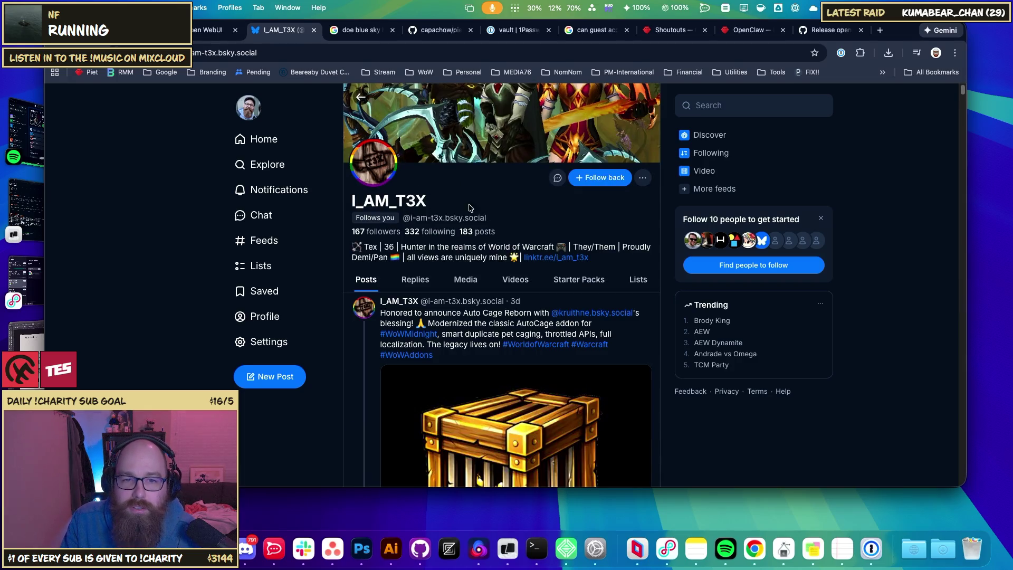
{"action": "left_click", "coordinate": [596, 180]}
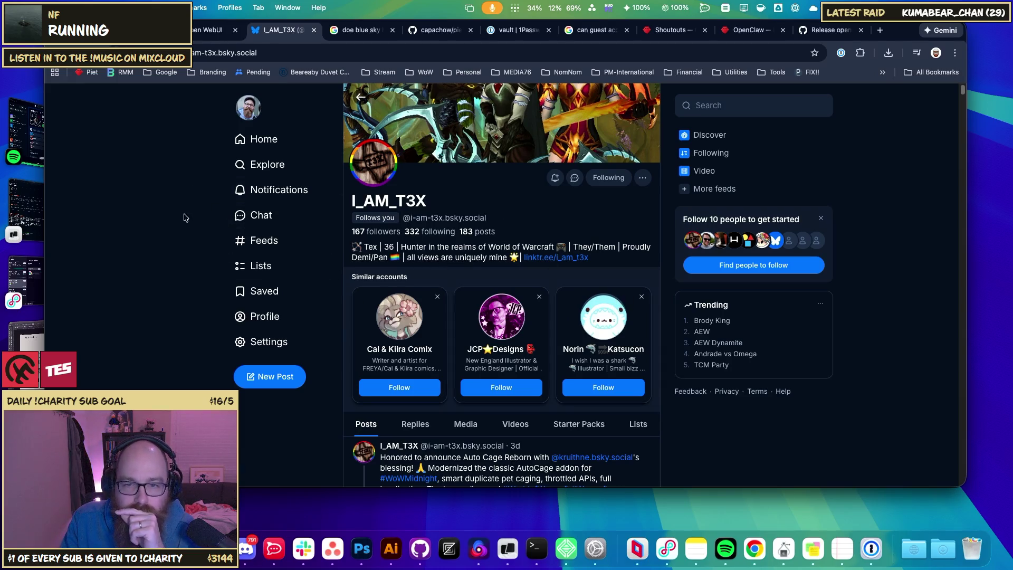
- Follow back the second new follower from the Notifications list
{"action": "key", "text": "super+bracketleft"}
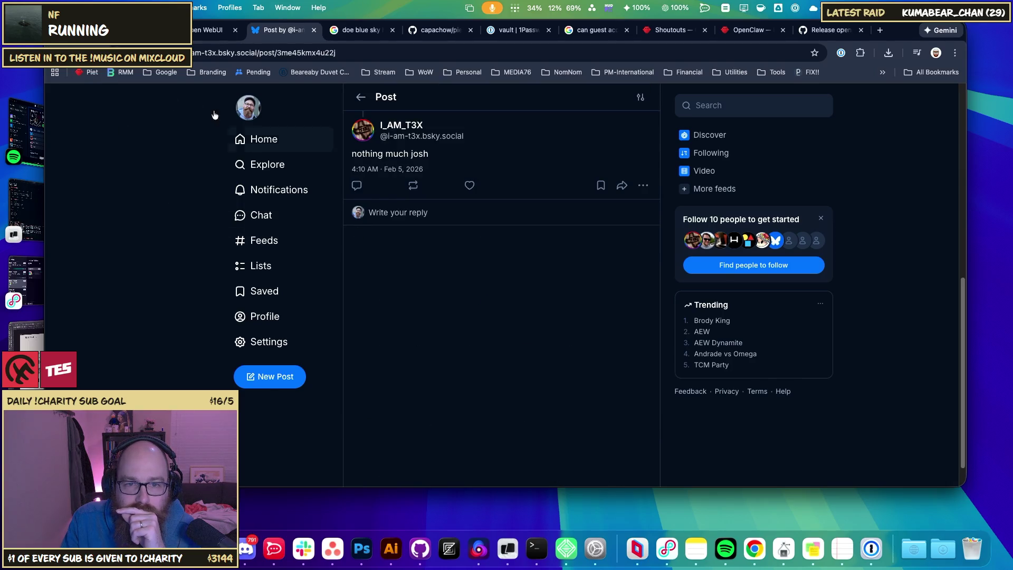
{"action": "key", "text": "super+bracketleft"}
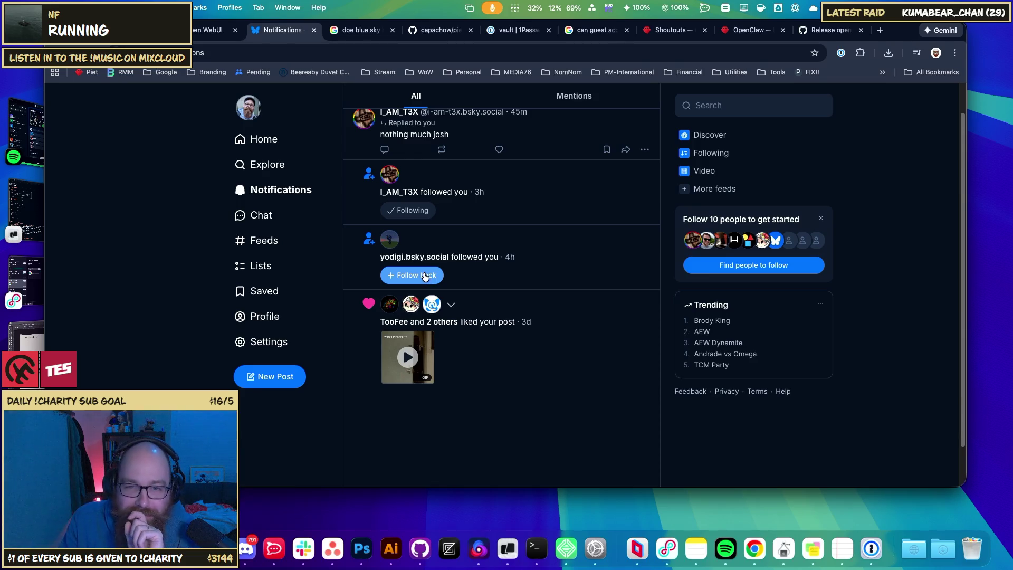
{"action": "left_click", "coordinate": [426, 276]}
{"action": "left_click", "coordinate": [423, 249]}
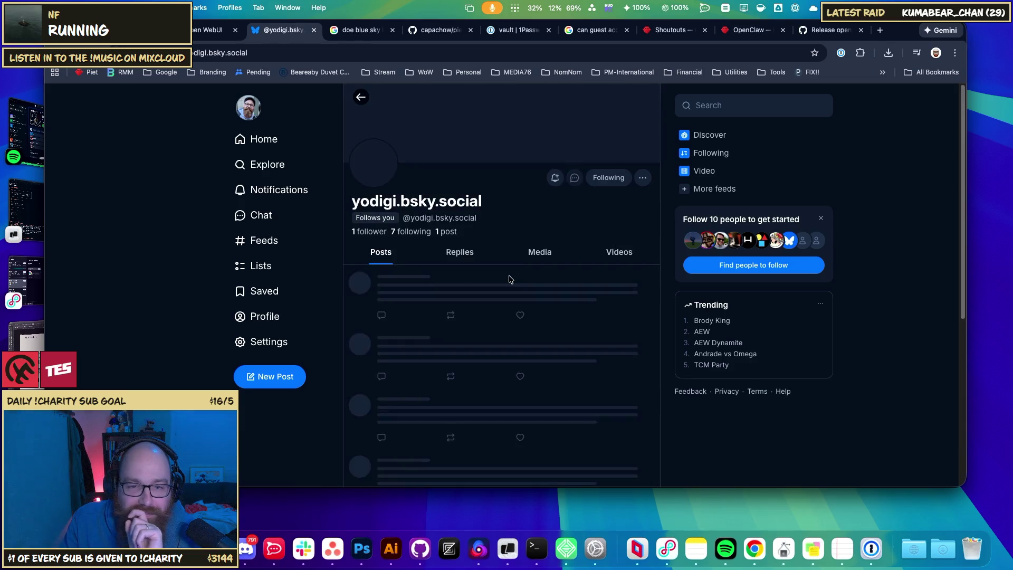
{"action": "key", "text": "super+bracketleft"}
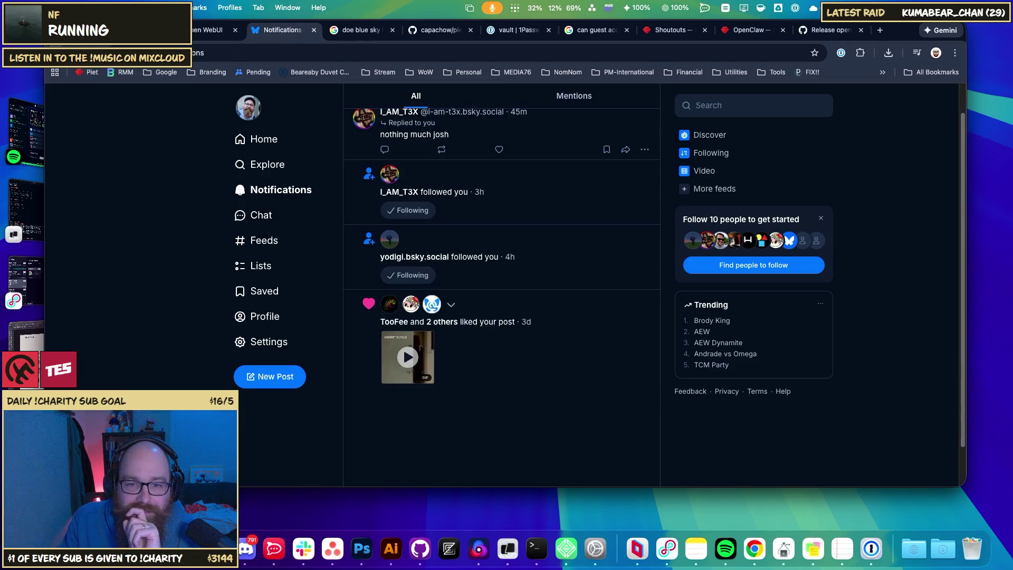
{"action": "scroll", "coordinate": [475, 237], "scroll_direction": "up", "scroll_amount": 2}
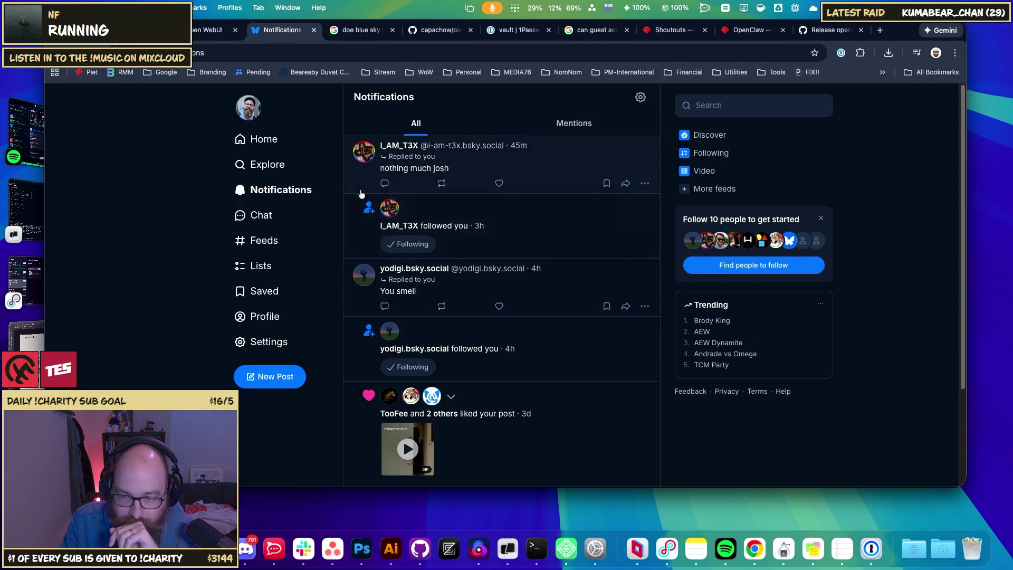
- Go to the Home Discover feed, then bring the terminal window forward
{"action": "left_click", "coordinate": [268, 141]}
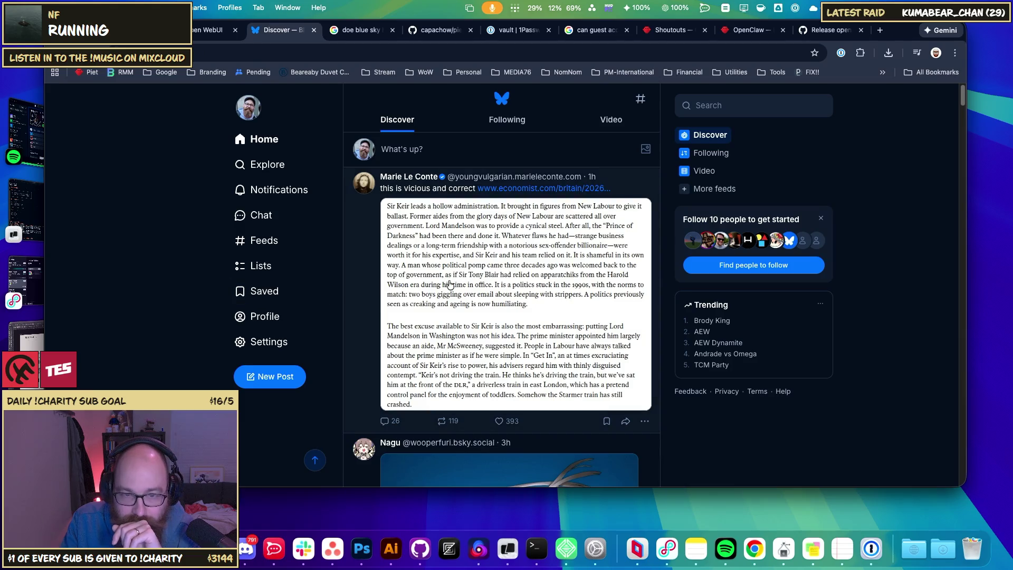
{"action": "scroll", "coordinate": [355, 296], "scroll_direction": "down", "scroll_amount": 10}
{"action": "scroll", "coordinate": [364, 294], "scroll_direction": "up", "scroll_amount": 10}
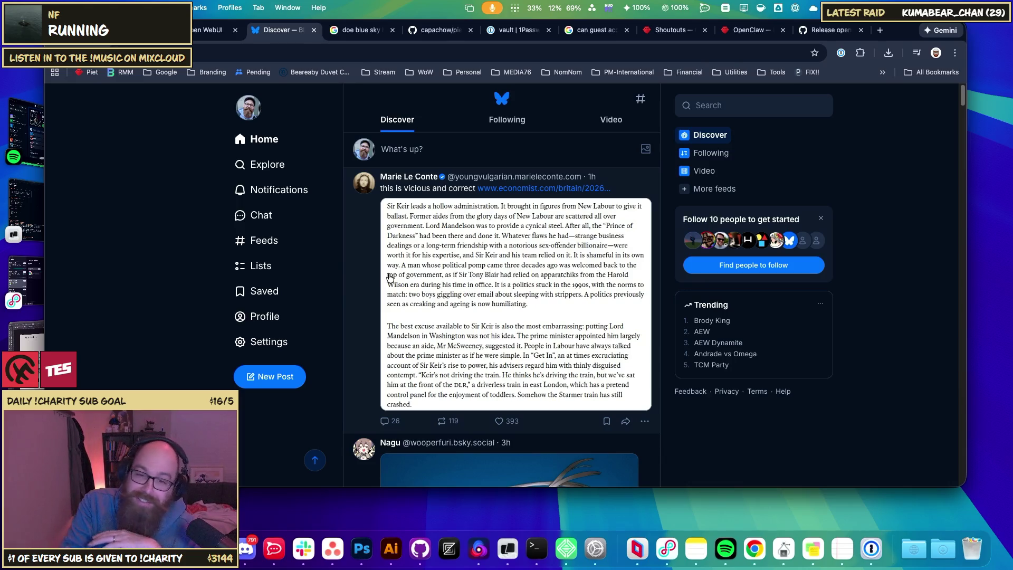
{"action": "middle_click", "coordinate": [669, 314]}
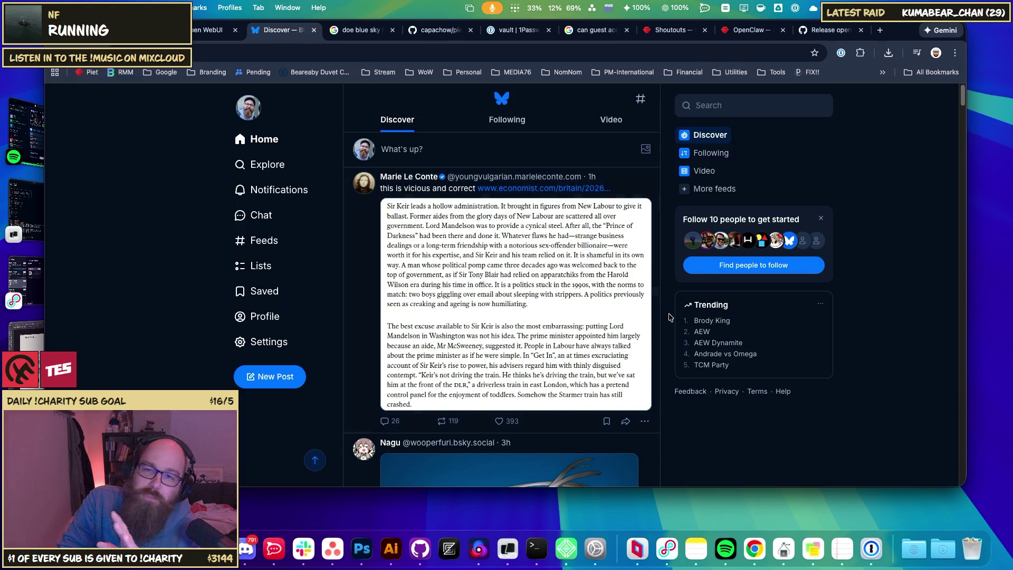
{"action": "left_click", "coordinate": [582, 263]}
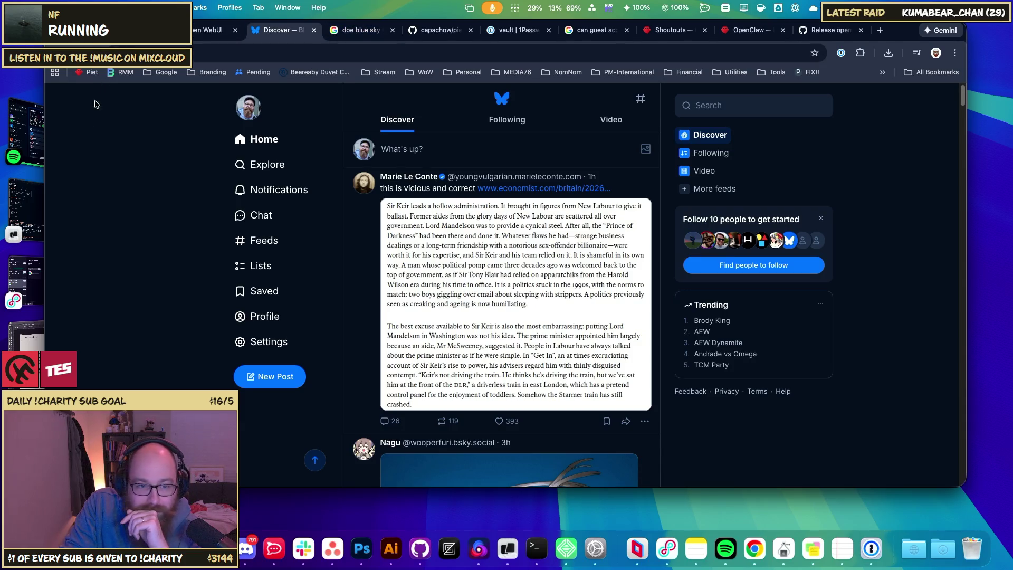
{"action": "left_click", "coordinate": [27, 211]}
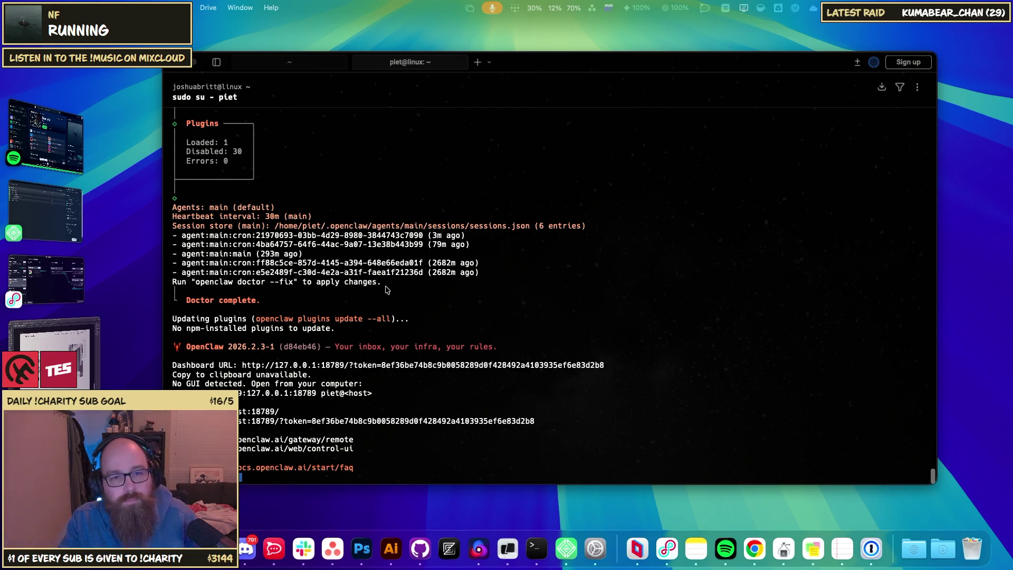
- After the OpenClaw 2026.2.3-1 update and doctor run finish, return to Chrome's Google results for Uberman
{"action": "key", "text": "super+Tab"}
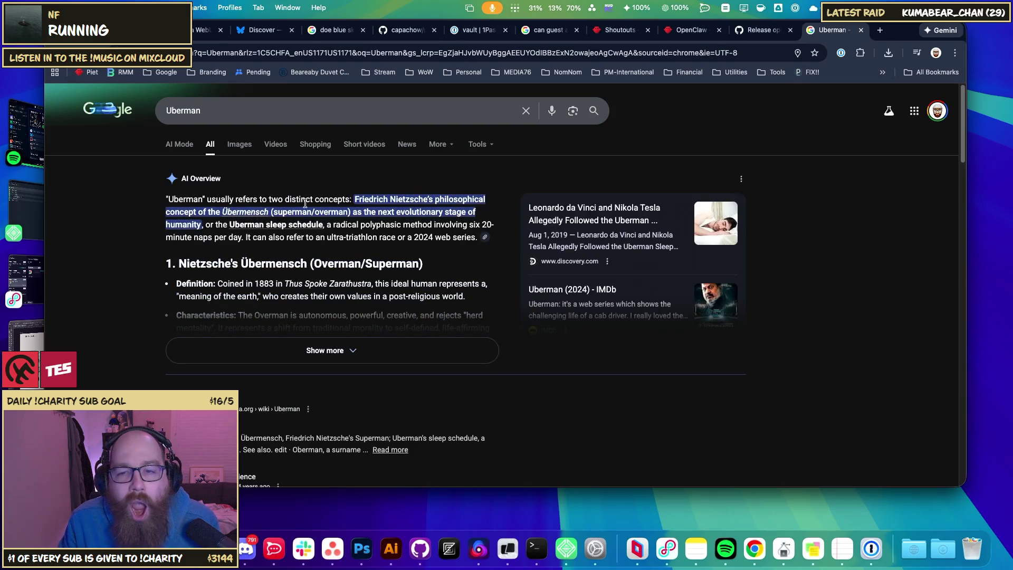
- Read the Discovery article on the Uberman sleep cycle, then return to the results
{"action": "left_click", "coordinate": [302, 112]}
{"action": "left_click", "coordinate": [847, 312]}
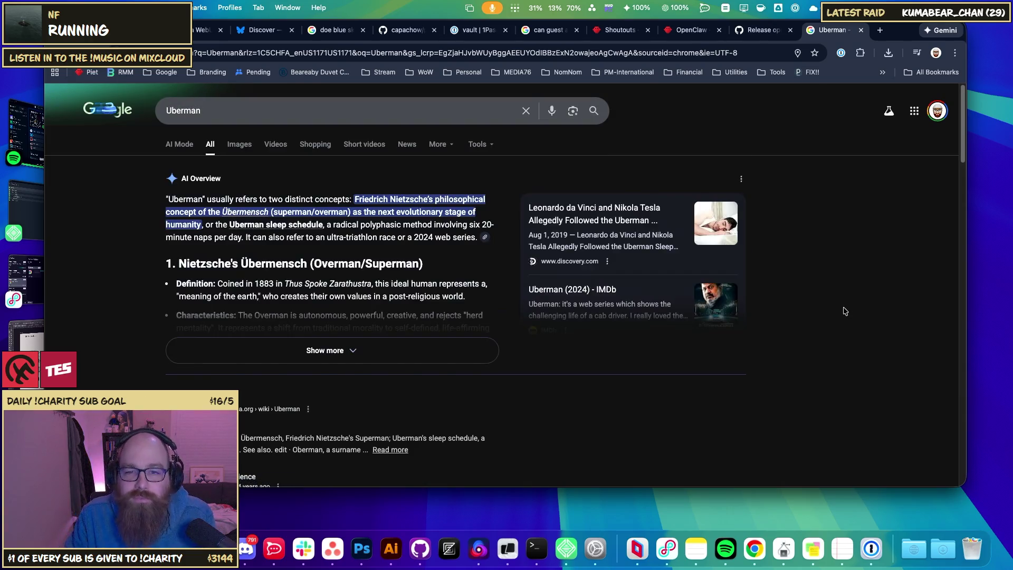
{"action": "left_click", "coordinate": [586, 228]}
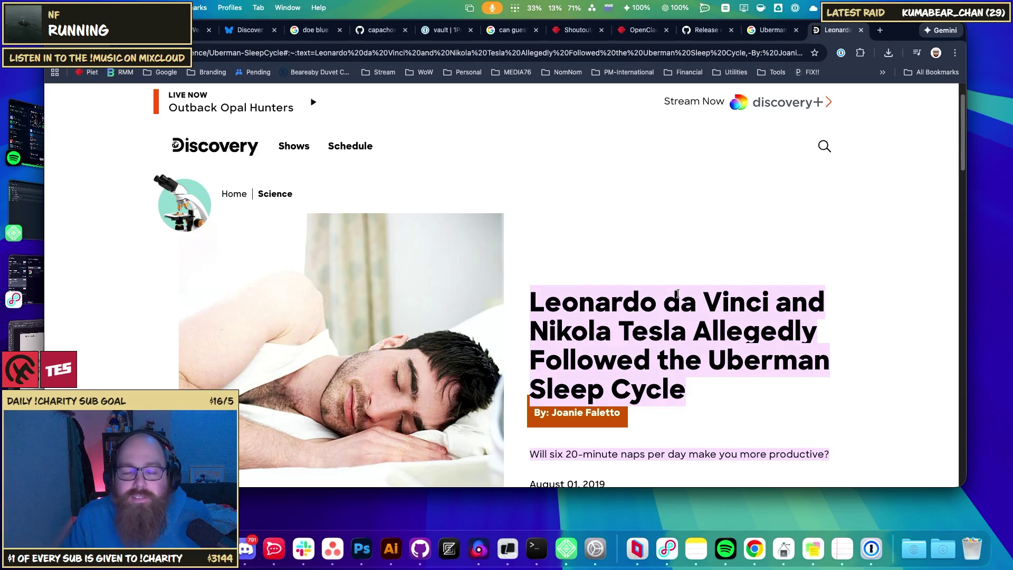
{"action": "scroll", "coordinate": [678, 294], "scroll_direction": "down", "scroll_amount": 7}
{"action": "scroll", "coordinate": [780, 316], "scroll_direction": "down", "scroll_amount": 4}
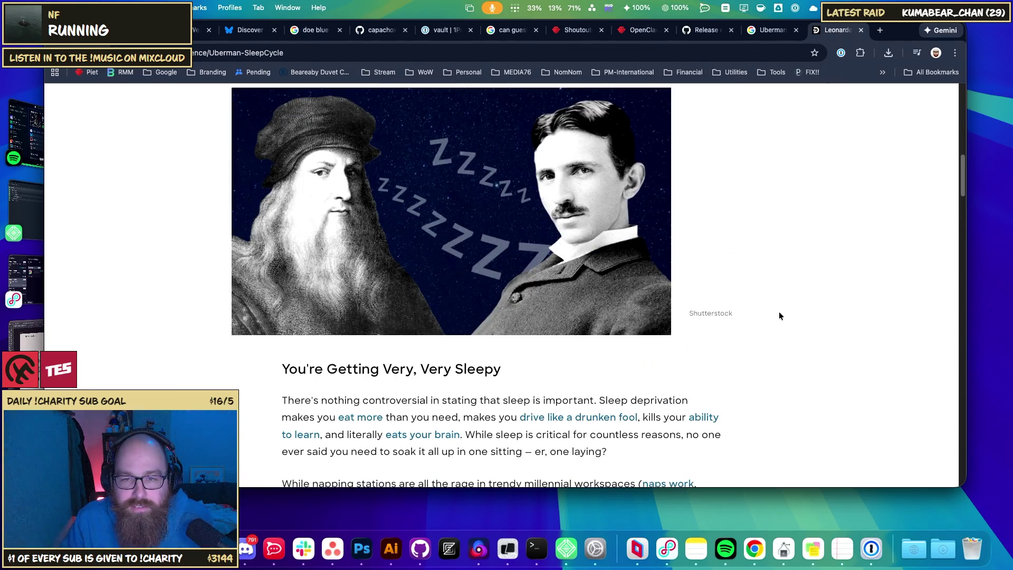
{"action": "scroll", "coordinate": [779, 316], "scroll_direction": "down", "scroll_amount": 7}
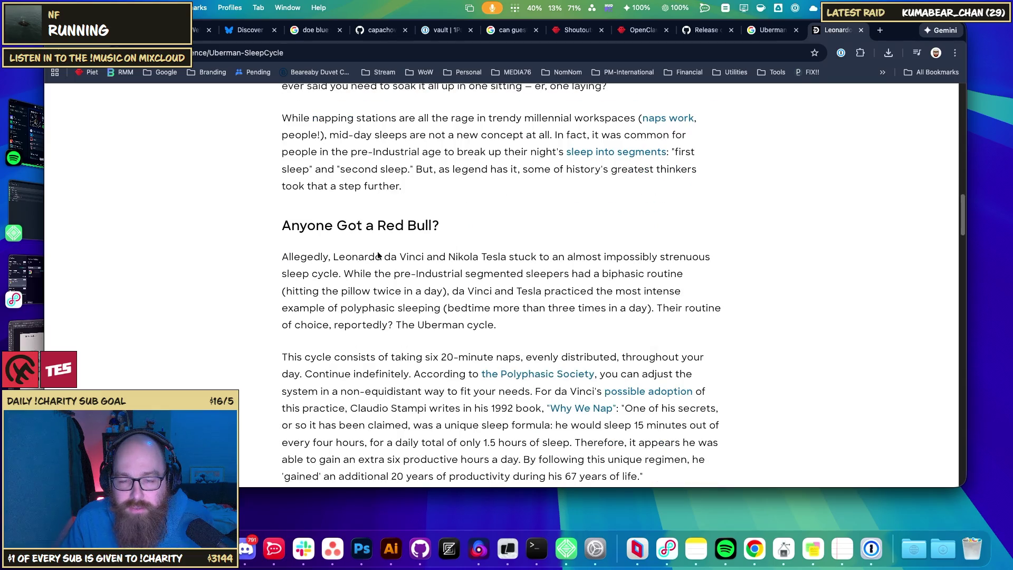
{"action": "scroll", "coordinate": [425, 316], "scroll_direction": "up", "scroll_amount": 4}
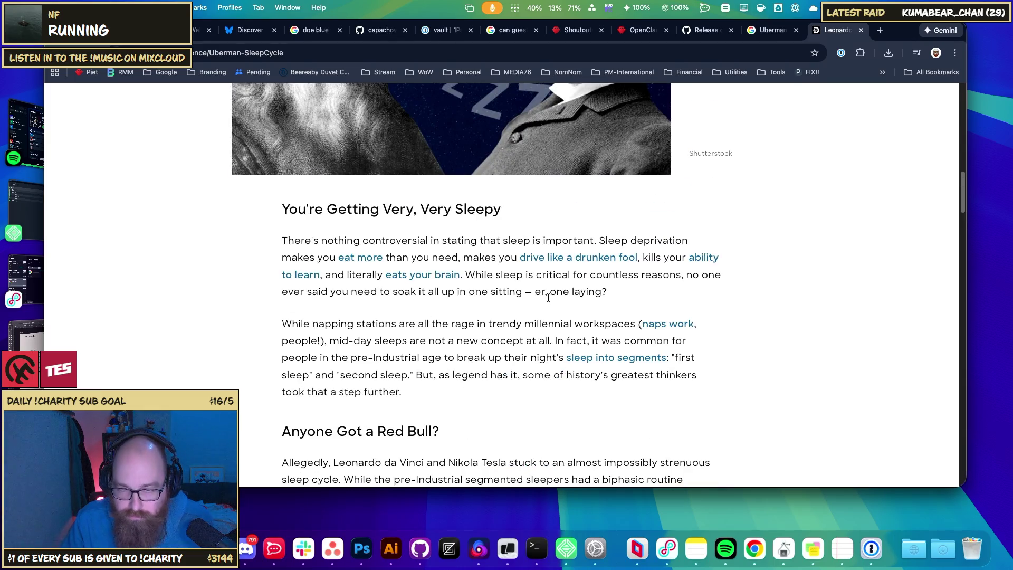
{"action": "scroll", "coordinate": [548, 298], "scroll_direction": "down", "scroll_amount": 15}
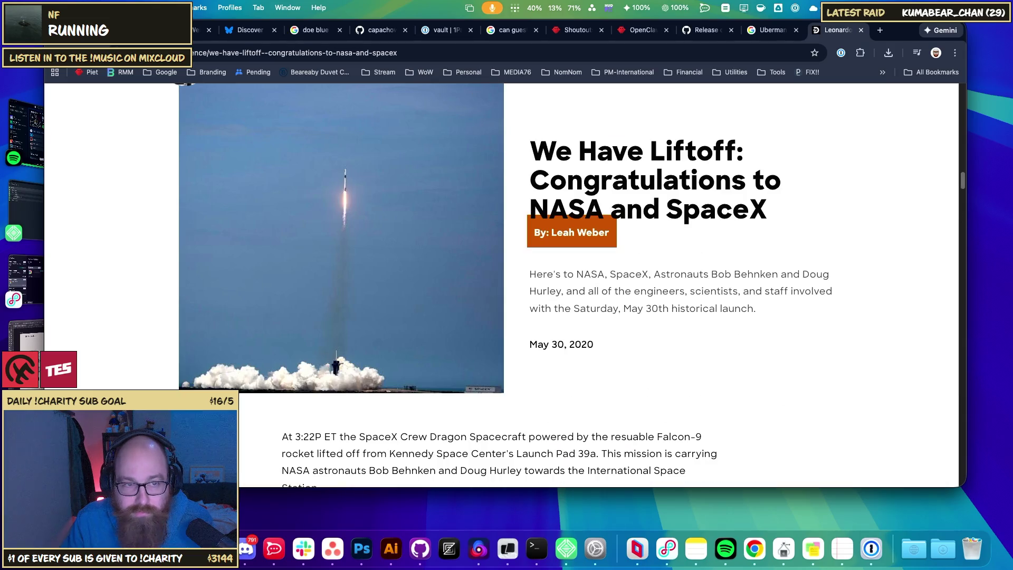
{"action": "scroll", "coordinate": [435, 285], "scroll_direction": "up", "scroll_amount": 4}
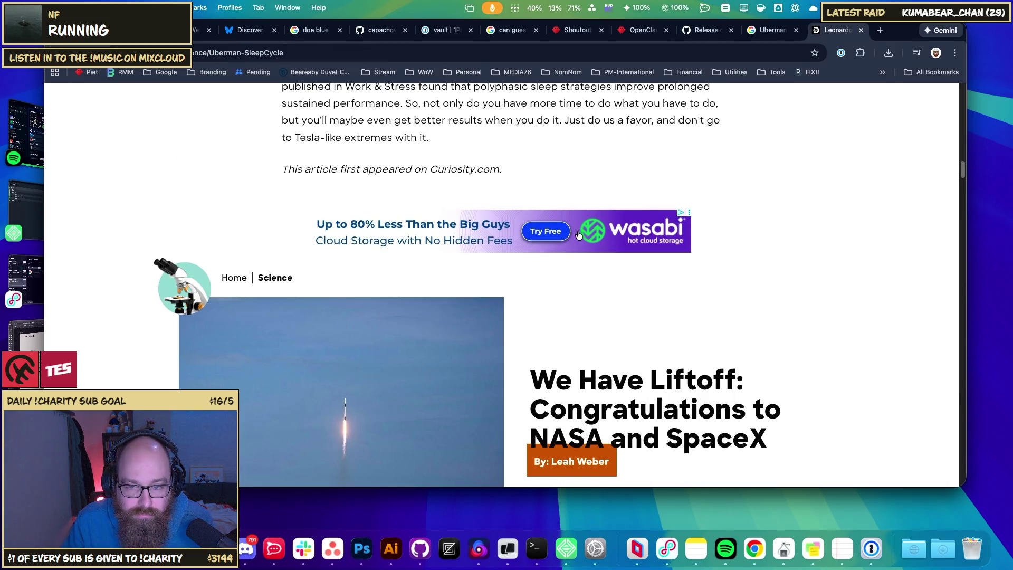
{"action": "scroll", "coordinate": [175, 138], "scroll_direction": "up", "scroll_amount": 20}
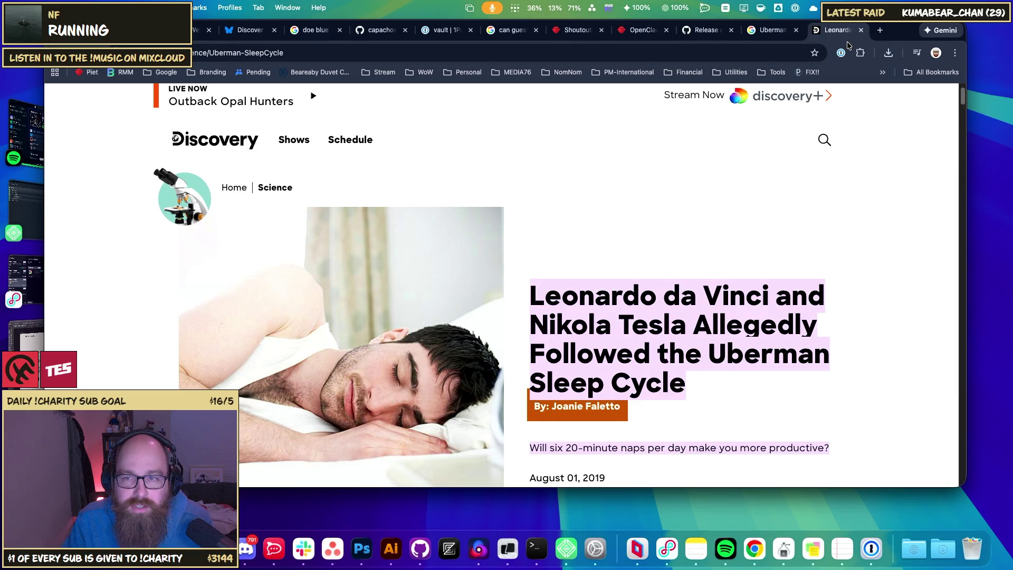
{"action": "left_click", "coordinate": [860, 30]}
- Expand the AI Overview, then refine the search to 'uberman sleep cycle'
{"action": "scroll", "coordinate": [501, 236], "scroll_direction": "down", "scroll_amount": 1}
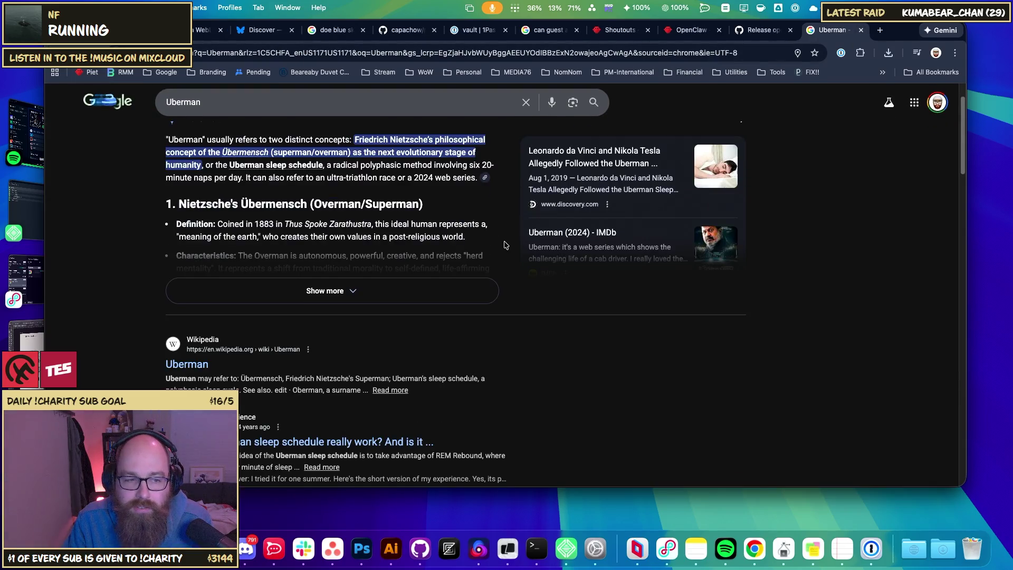
{"action": "scroll", "coordinate": [491, 262], "scroll_direction": "up", "scroll_amount": 1}
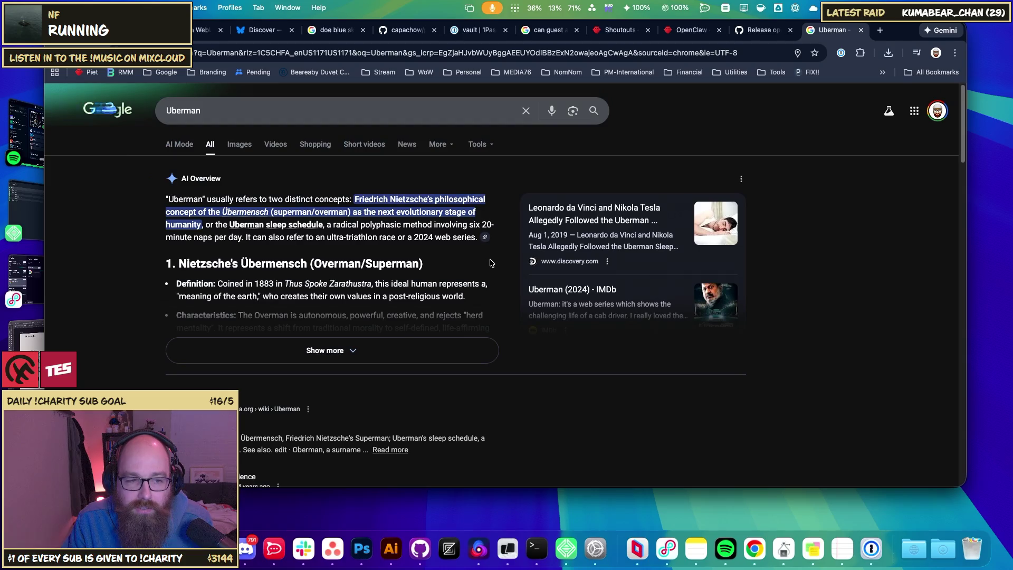
{"action": "left_click", "coordinate": [328, 349]}
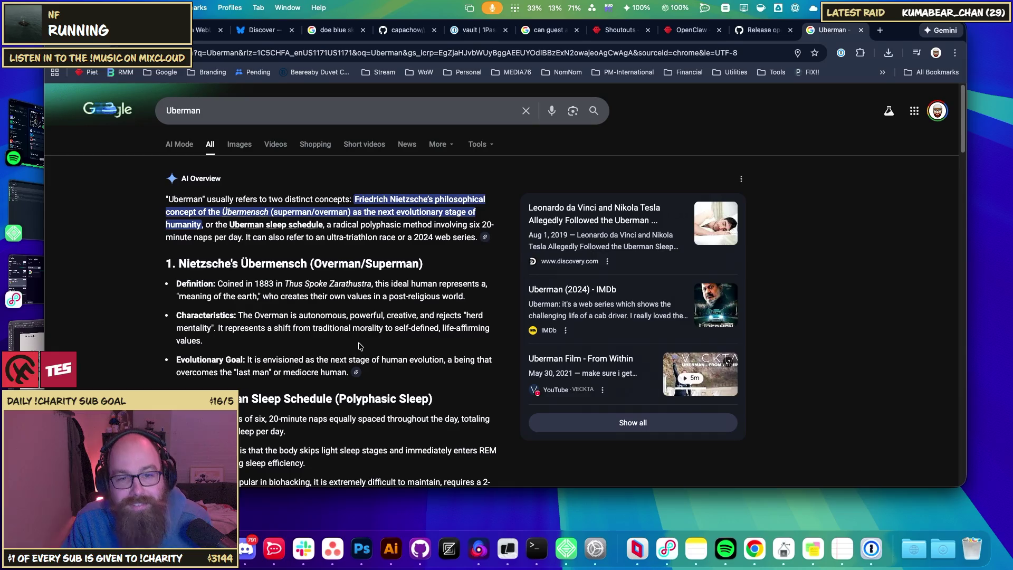
{"action": "scroll", "coordinate": [205, 298], "scroll_direction": "down", "scroll_amount": 3}
{"action": "scroll", "coordinate": [205, 296], "scroll_direction": "up", "scroll_amount": 3}
{"action": "left_click", "coordinate": [202, 110]}
{"action": "type", "text": "sleep"}
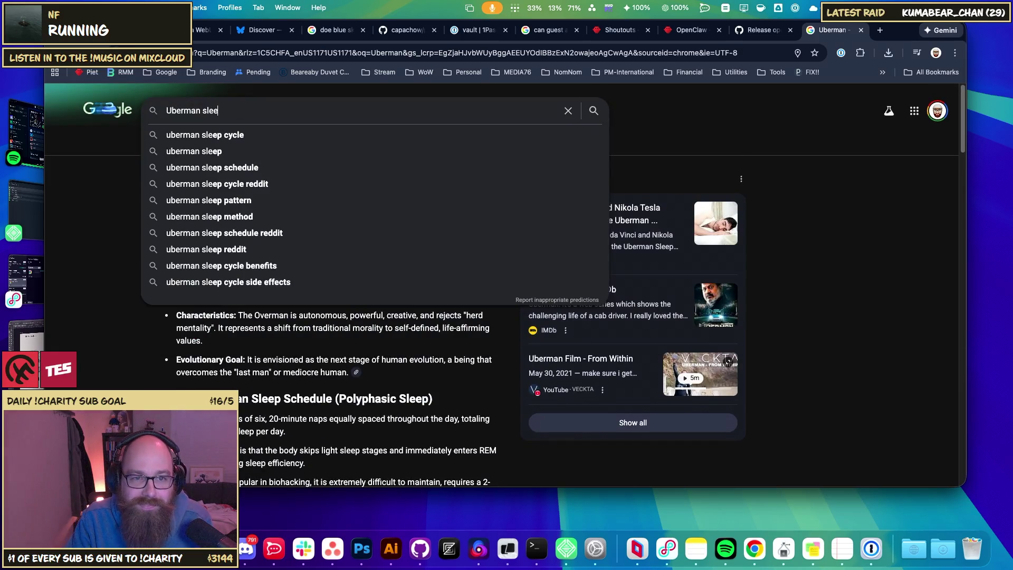
{"action": "key", "text": "Down"}
{"action": "key", "text": "Return"}
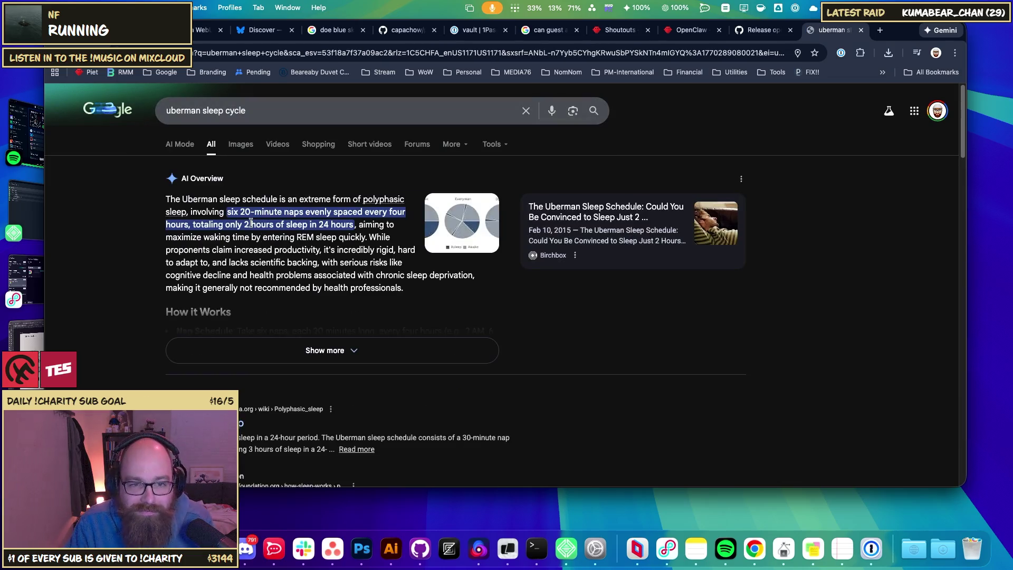
- Study the overview's 2-hour sleep total, pie chart, 20-minute naps and 6 AM nap time
{"action": "left_click_drag", "start_coordinate": [182, 199], "coordinate": [332, 201]}
{"action": "left_click", "coordinate": [351, 201]}
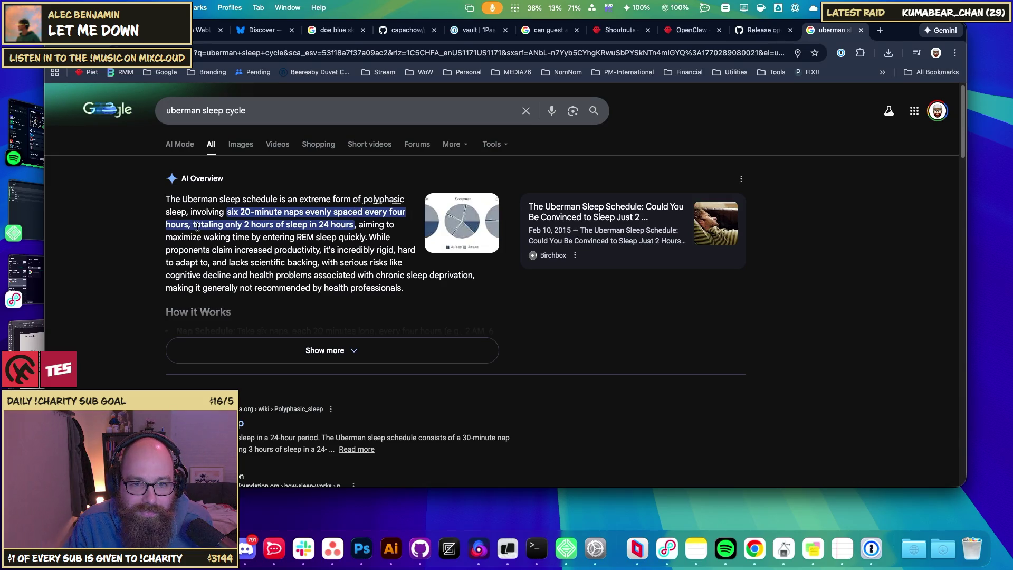
{"action": "left_click_drag", "start_coordinate": [205, 226], "coordinate": [352, 226]}
{"action": "left_click", "coordinate": [464, 232]}
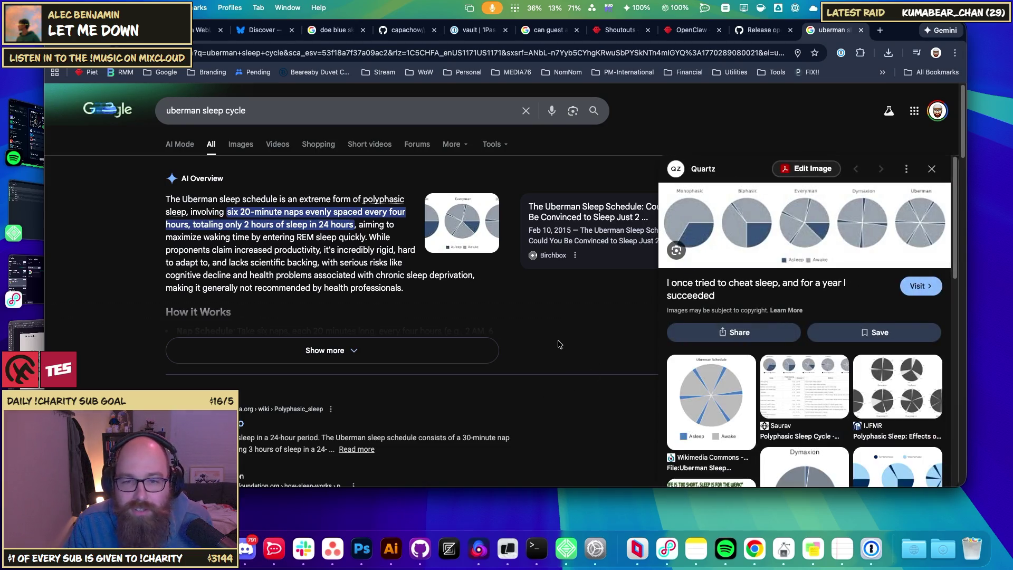
{"action": "left_click", "coordinate": [348, 351]}
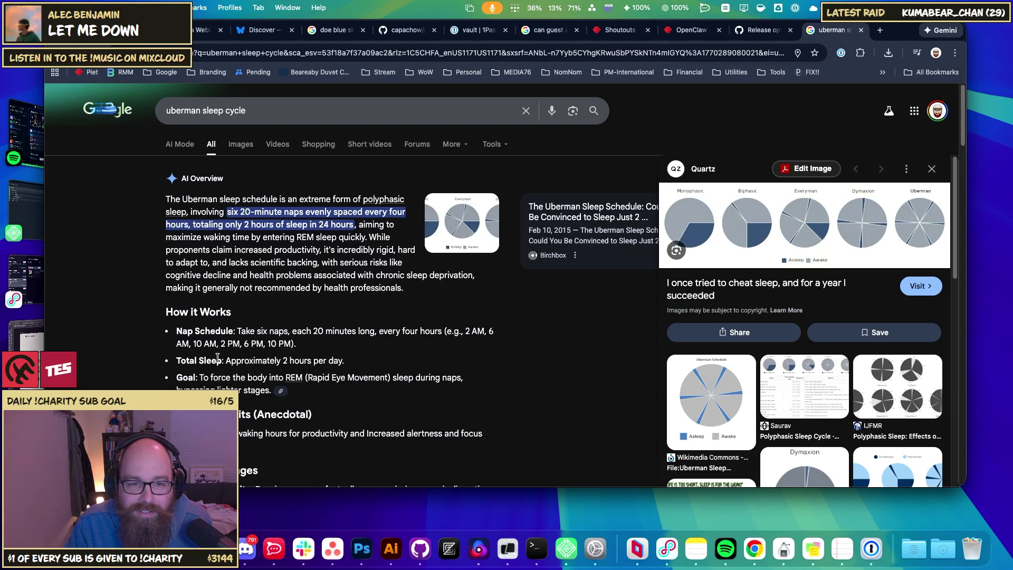
{"action": "left_click_drag", "start_coordinate": [200, 330], "coordinate": [380, 331]}
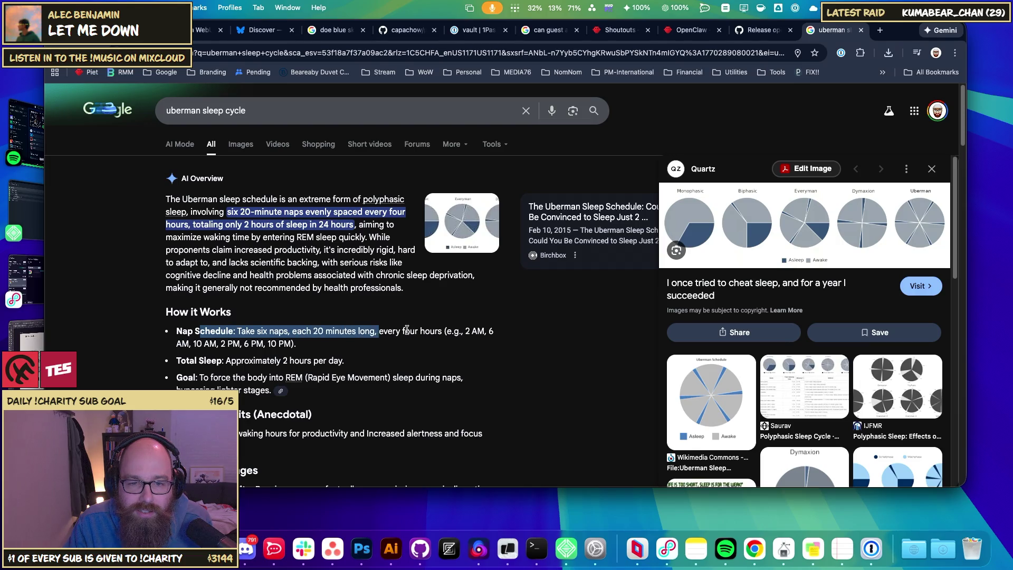
{"action": "left_click", "coordinate": [414, 330]}
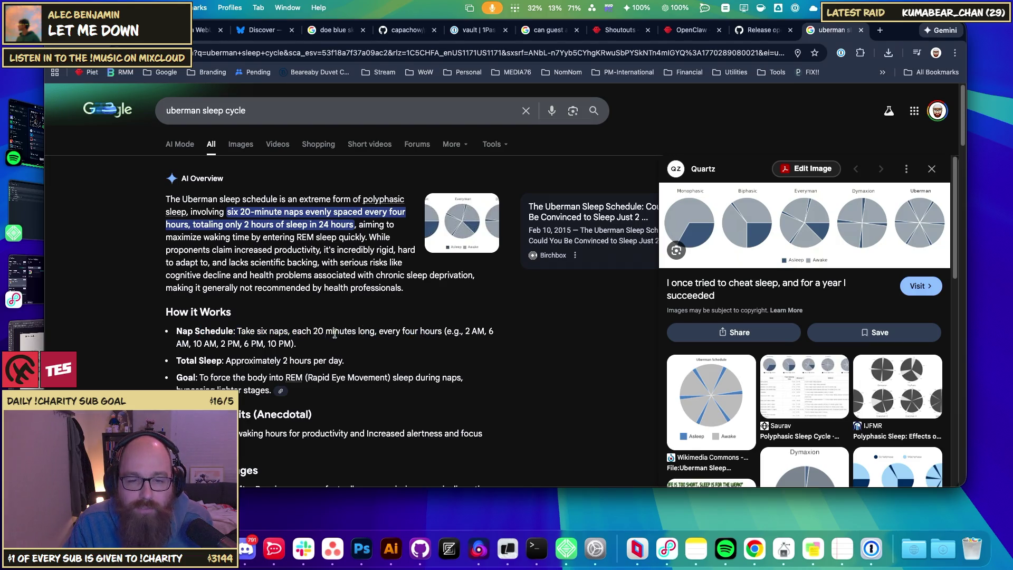
{"action": "left_click_drag", "start_coordinate": [312, 331], "coordinate": [400, 330]}
{"action": "left_click", "coordinate": [288, 330]}
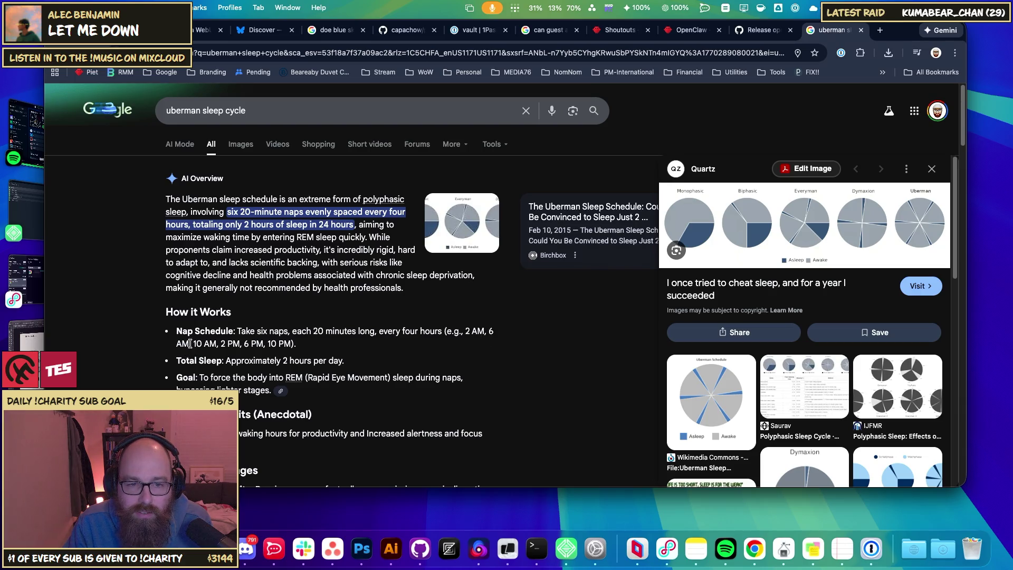
{"action": "mouse_move", "coordinate": [188, 344]}
{"action": "left_mouse_down"}
{"action": "mouse_move", "coordinate": [175, 331]}
{"action": "mouse_move", "coordinate": [176, 343]}
{"action": "mouse_move", "coordinate": [484, 326]}
{"action": "left_mouse_up"}
{"action": "left_click", "coordinate": [408, 335]}
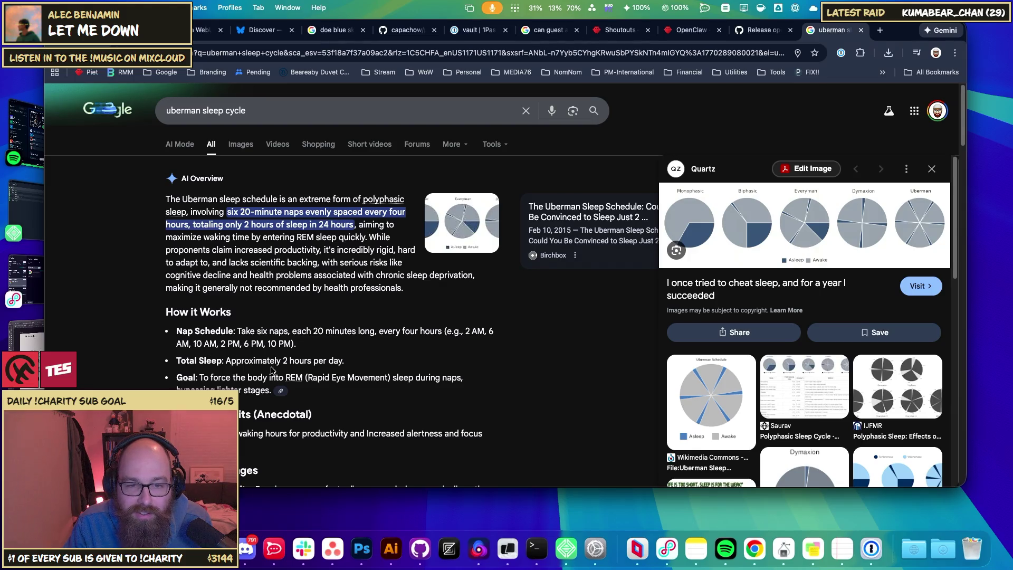
- Read the Health Concerns warning and search 'uberman sleep cycle healthy'
{"action": "scroll", "coordinate": [264, 365], "scroll_direction": "down", "scroll_amount": 2}
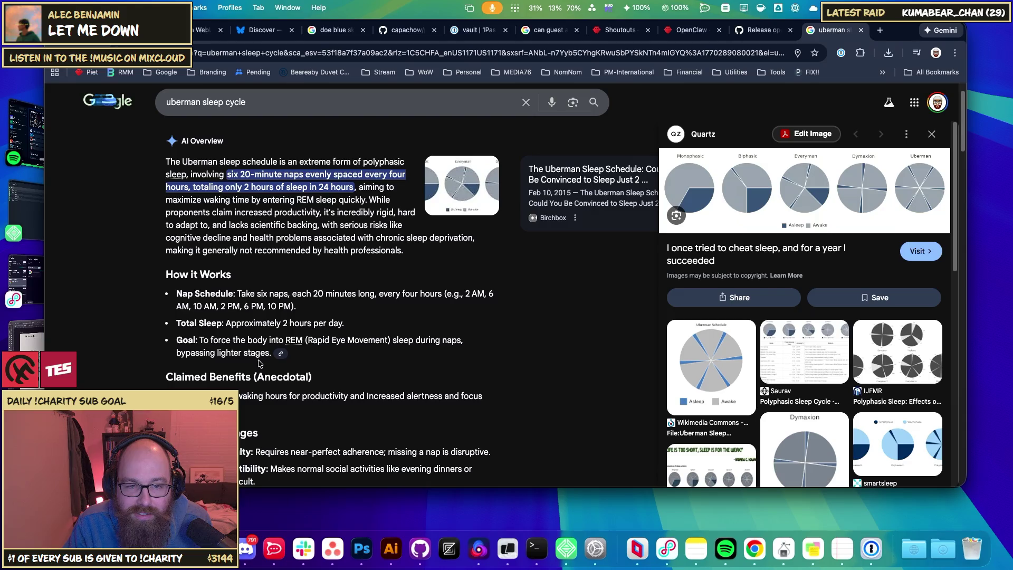
{"action": "scroll", "coordinate": [333, 348], "scroll_direction": "down", "scroll_amount": 3}
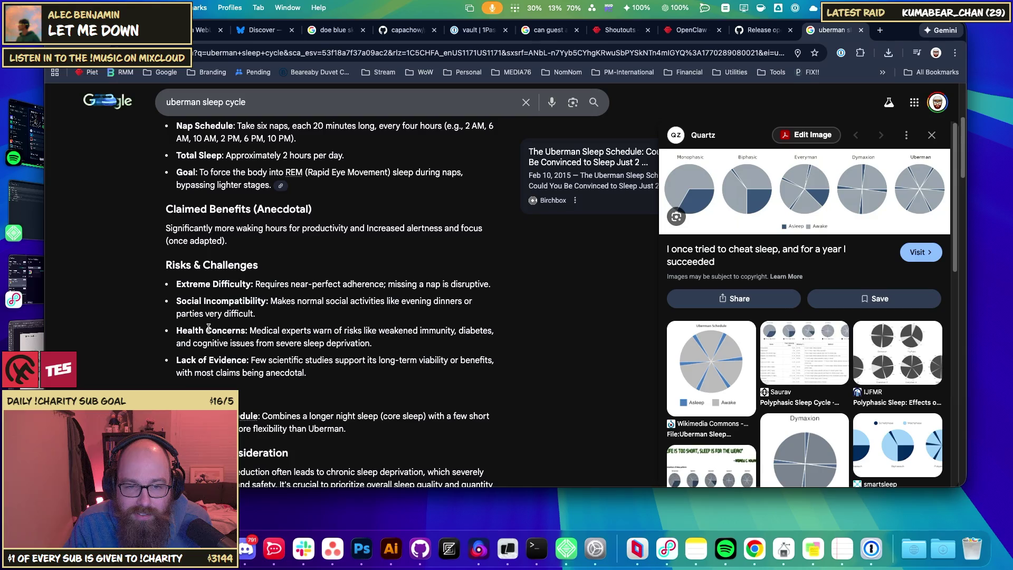
{"action": "mouse_move", "coordinate": [250, 330]}
{"action": "left_mouse_down"}
{"action": "mouse_move", "coordinate": [457, 331]}
{"action": "mouse_move", "coordinate": [224, 343]}
{"action": "mouse_move", "coordinate": [332, 347]}
{"action": "left_mouse_up"}
{"action": "left_click", "coordinate": [260, 316]}
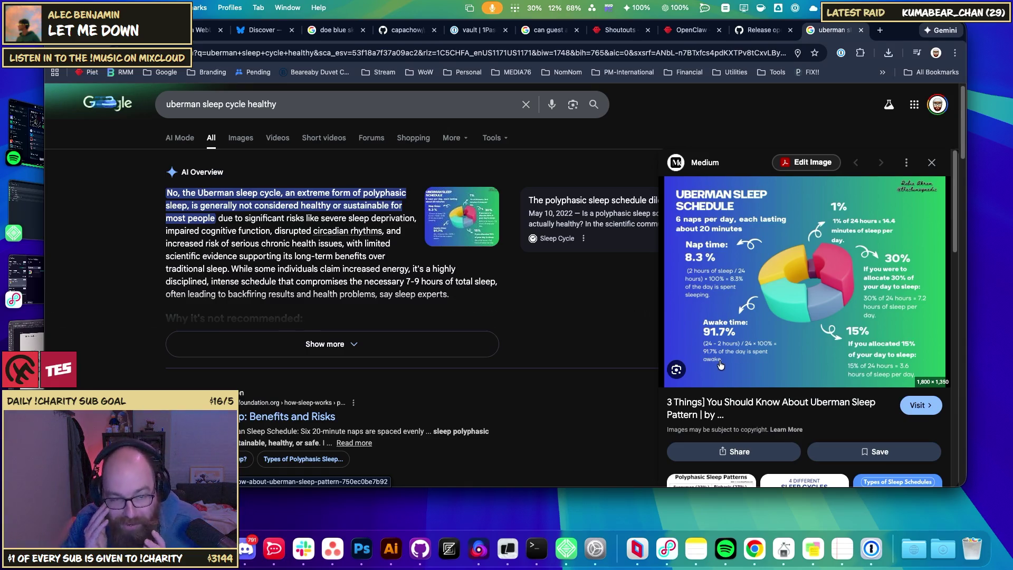
- Expand the question 'What are the disadvantages of Uberman?' and read the answer
{"action": "scroll", "coordinate": [168, 334], "scroll_direction": "down", "scroll_amount": 5}
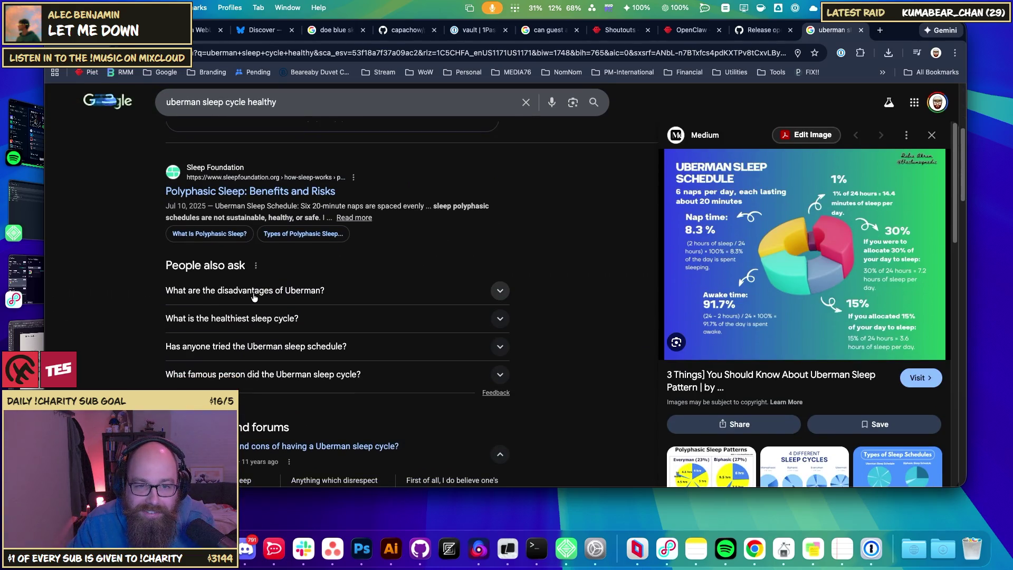
{"action": "left_click", "coordinate": [254, 294]}
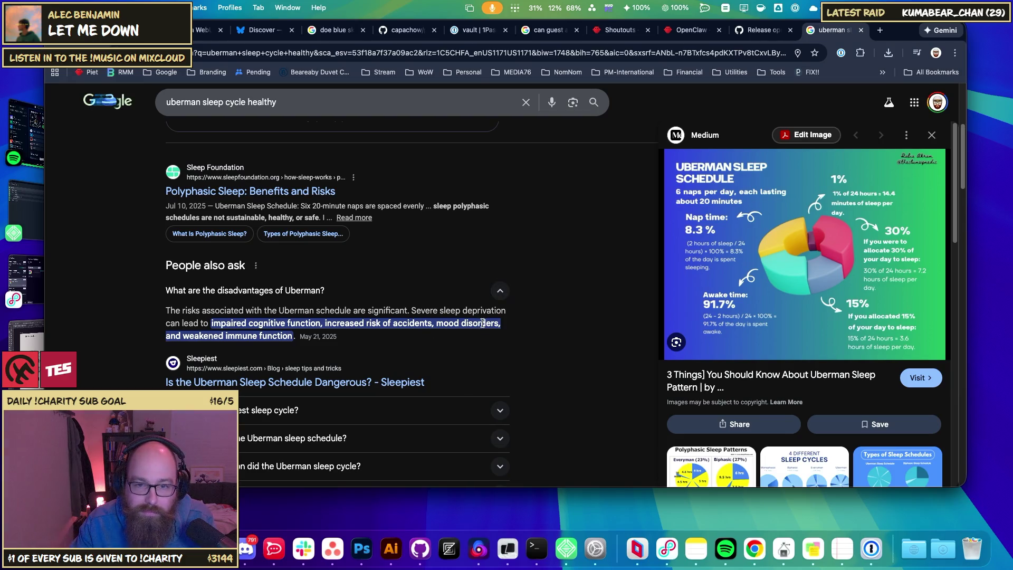
{"action": "scroll", "coordinate": [309, 333], "scroll_direction": "up", "scroll_amount": 5}
- Replace 'healthy' with 'alternative' and search 'uberman sleep cycle alternative'
{"action": "left_click", "coordinate": [293, 115]}
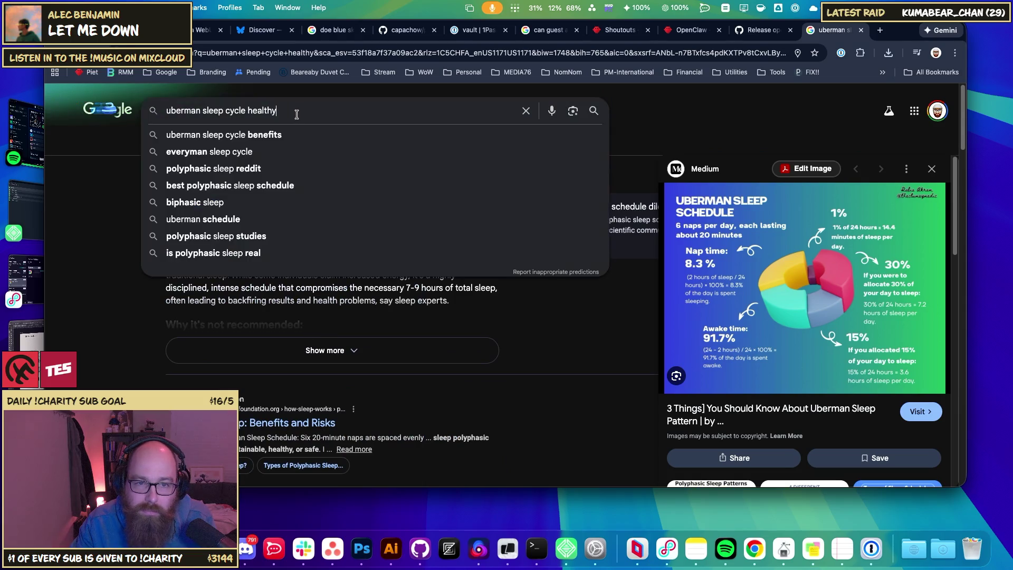
{"action": "double_click", "coordinate": [256, 112]}
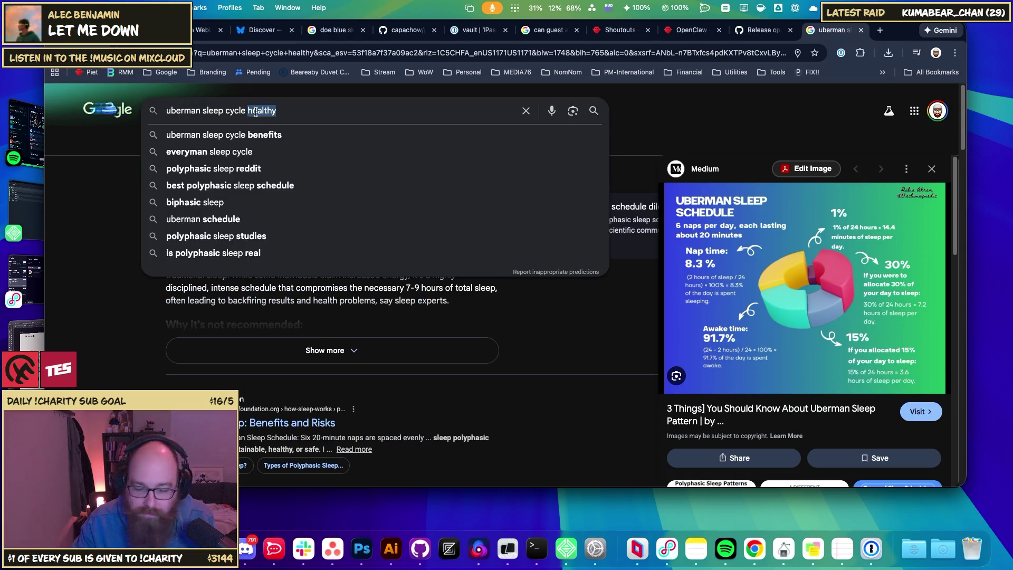
{"action": "type", "text": "alternative"}
{"action": "key", "text": "Return"}
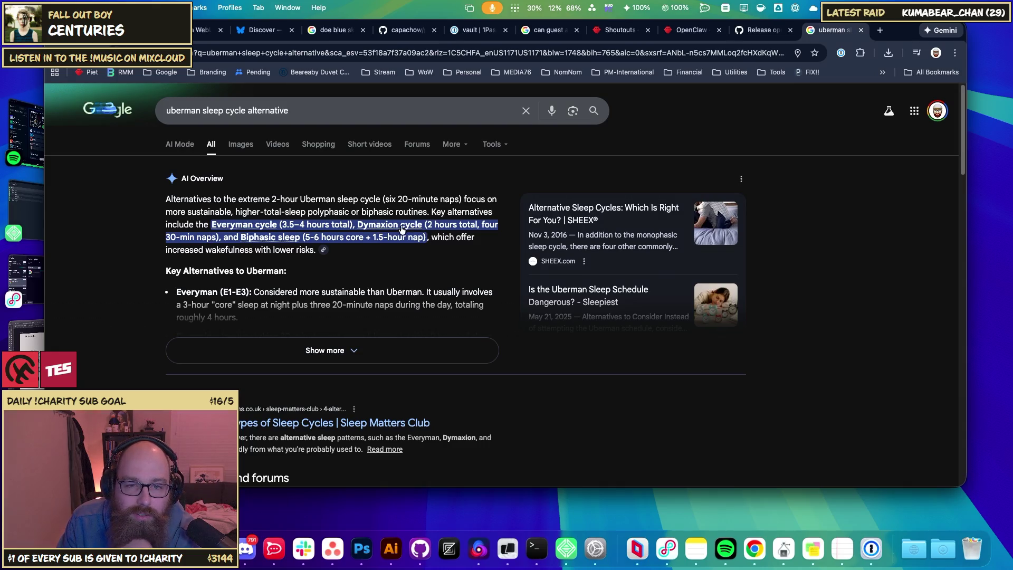
- Open the Everyman cycle results and expand the overview to read its variations, including E1's 6-hour core
{"action": "left_click", "coordinate": [263, 228]}
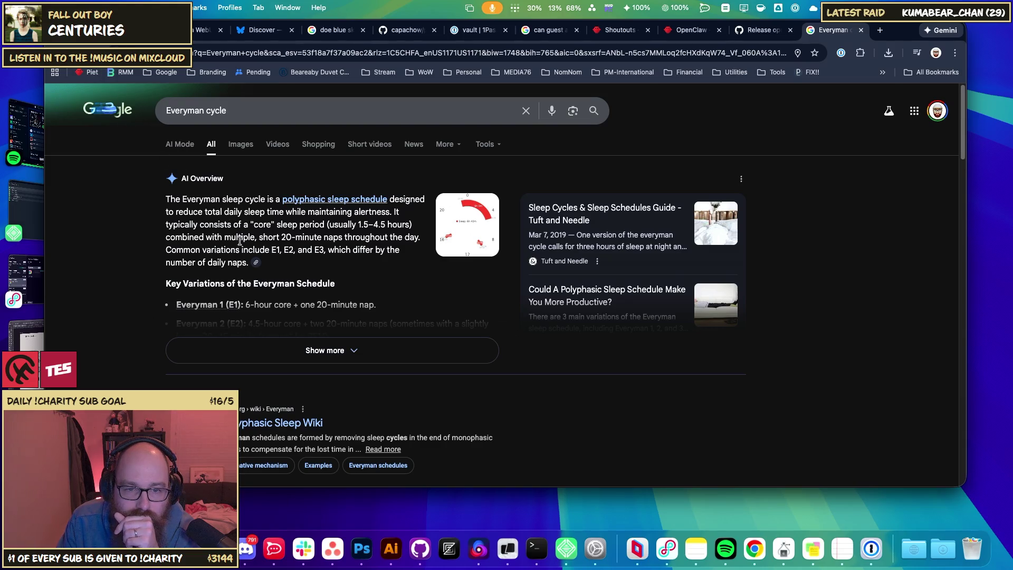
{"action": "left_click", "coordinate": [292, 351]}
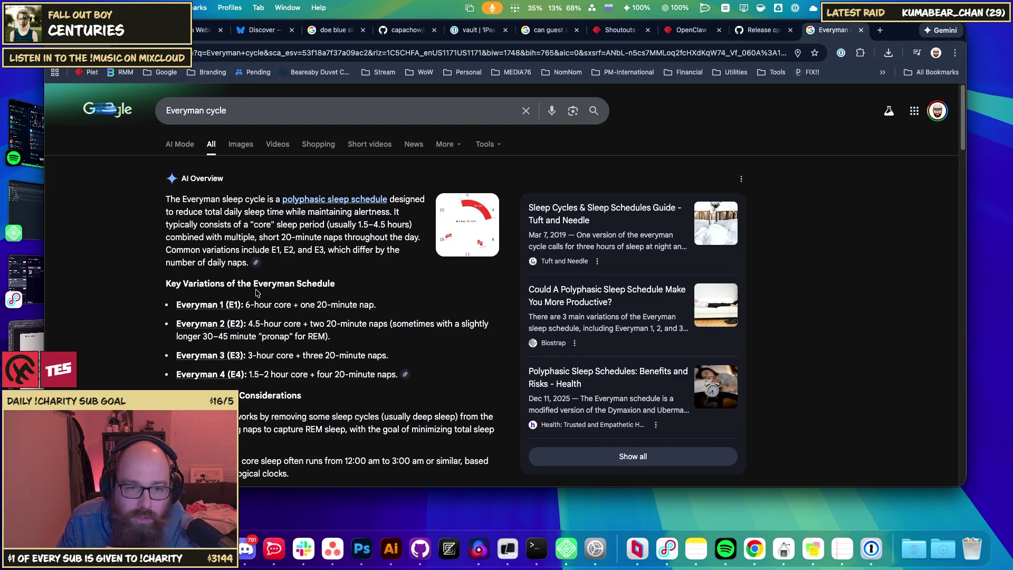
{"action": "left_click_drag", "start_coordinate": [283, 304], "coordinate": [244, 305]}
{"action": "left_click", "coordinate": [282, 305]}
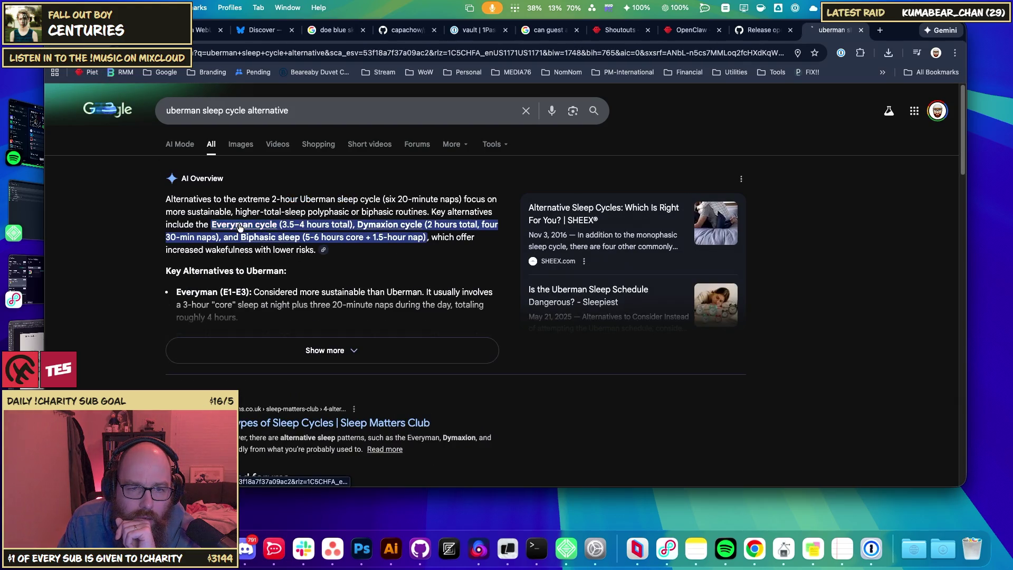
{"action": "left_click", "coordinate": [240, 226]}
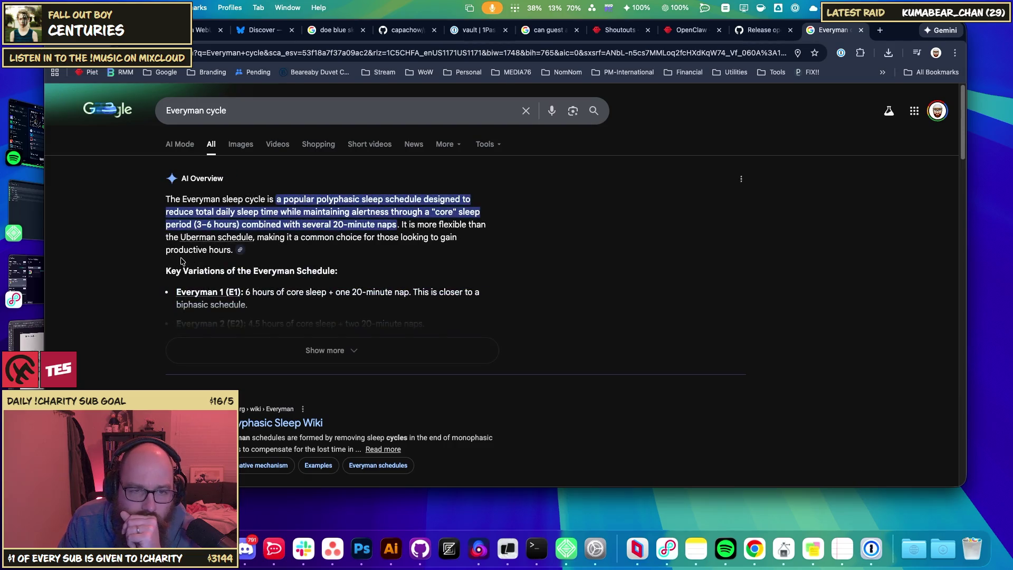
{"action": "left_click", "coordinate": [311, 349]}
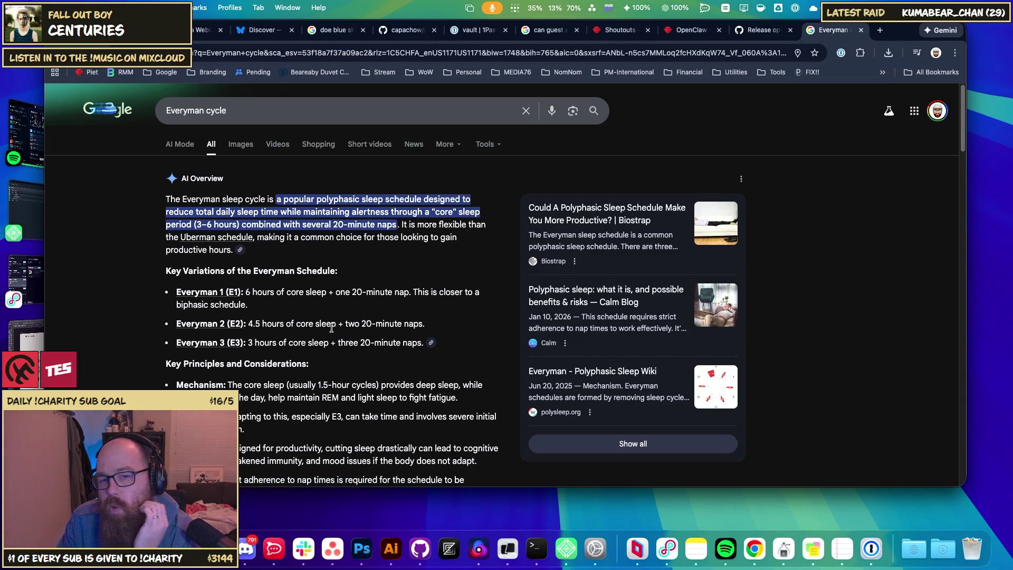
- Look up Everyman 3 (E3) on the Polyphasic Sleep Wiki, then go back to the 'healthy' results
{"action": "left_click", "coordinate": [222, 344]}
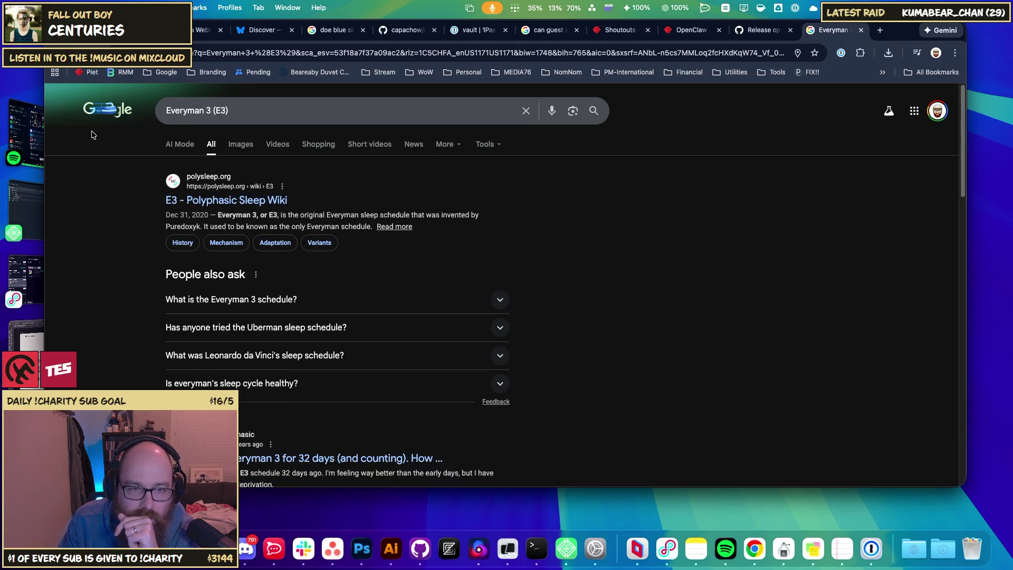
{"action": "left_click", "coordinate": [215, 200]}
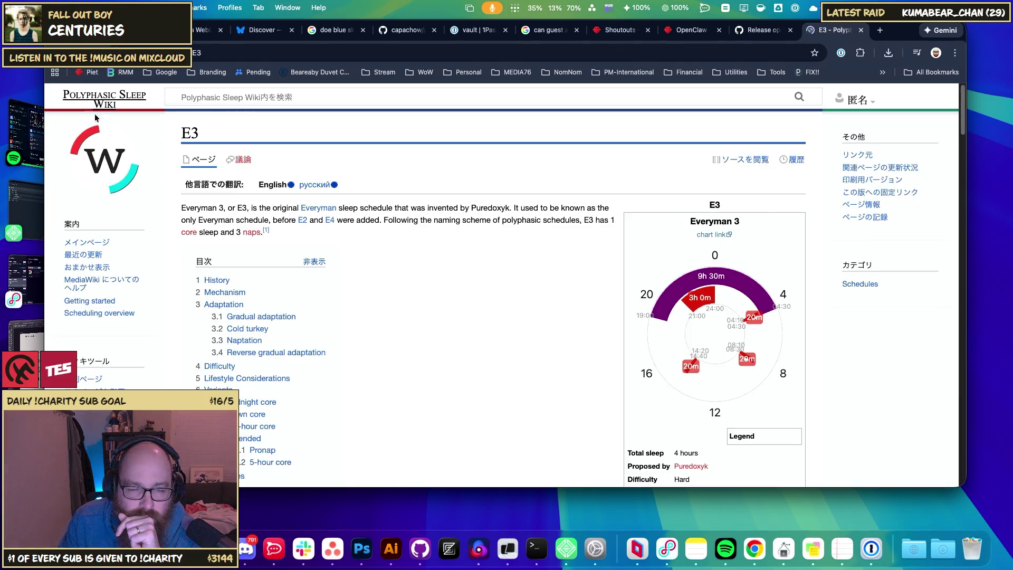
{"action": "left_click", "coordinate": [55, 52]}
{"action": "left_click", "coordinate": [55, 53]}
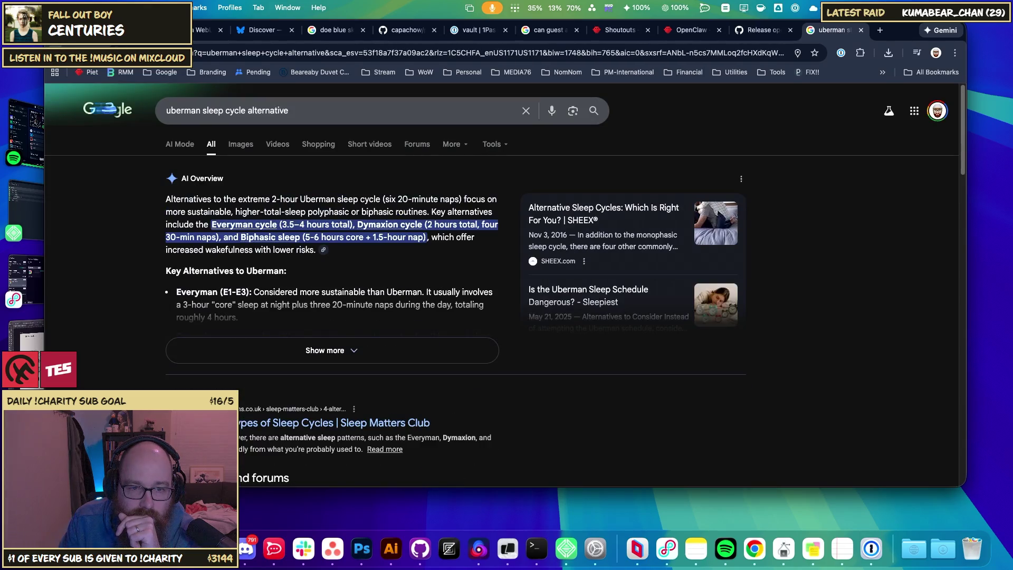
{"action": "key", "text": "super+bracketleft"}
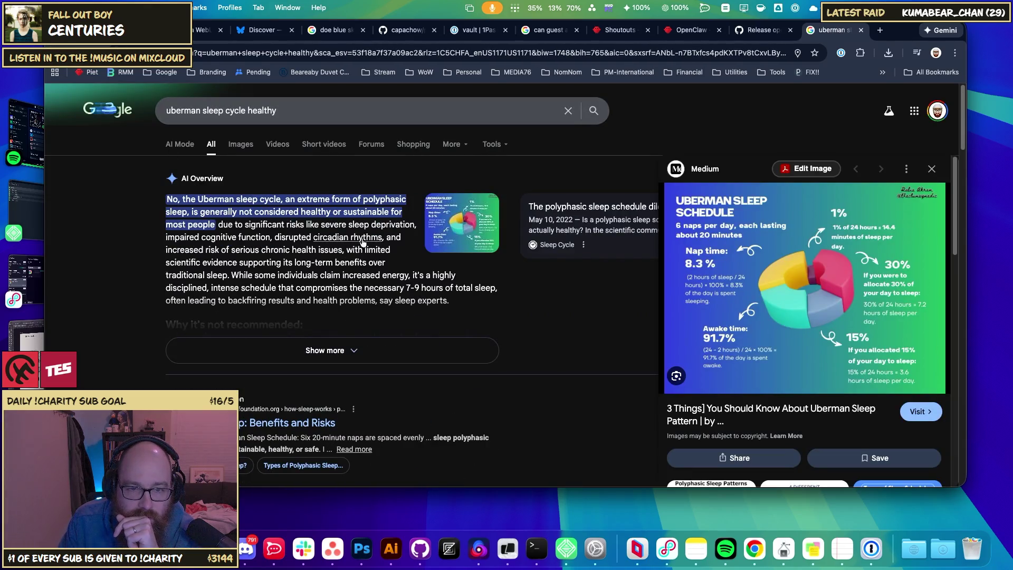
{"action": "key", "text": "super+Tab"}
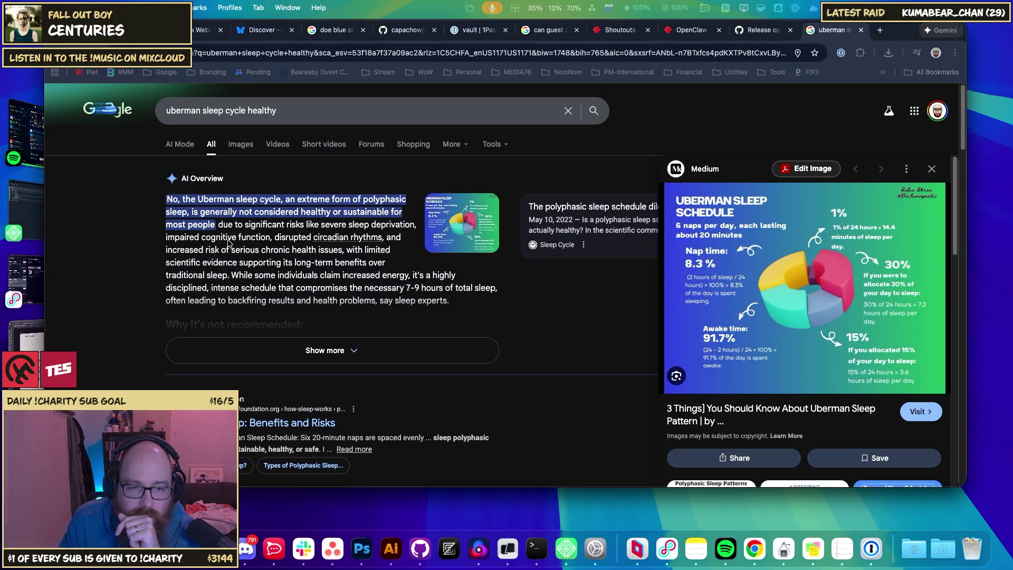
{"action": "left_click", "coordinate": [955, 53]}
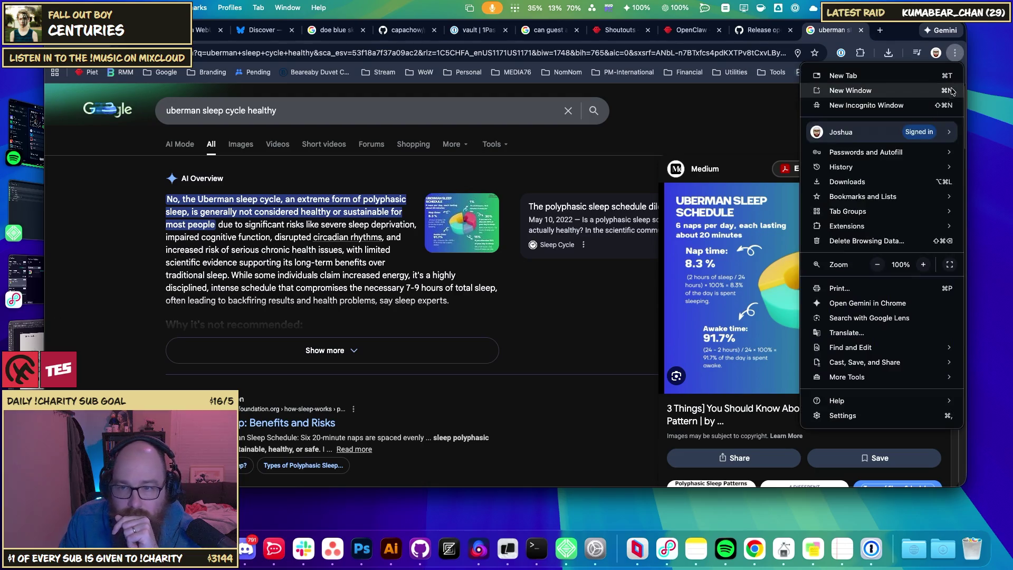
- Open and close the Chrome menu, the Customize Chrome panel and the tab strip menu
{"action": "key", "text": "Escape"}
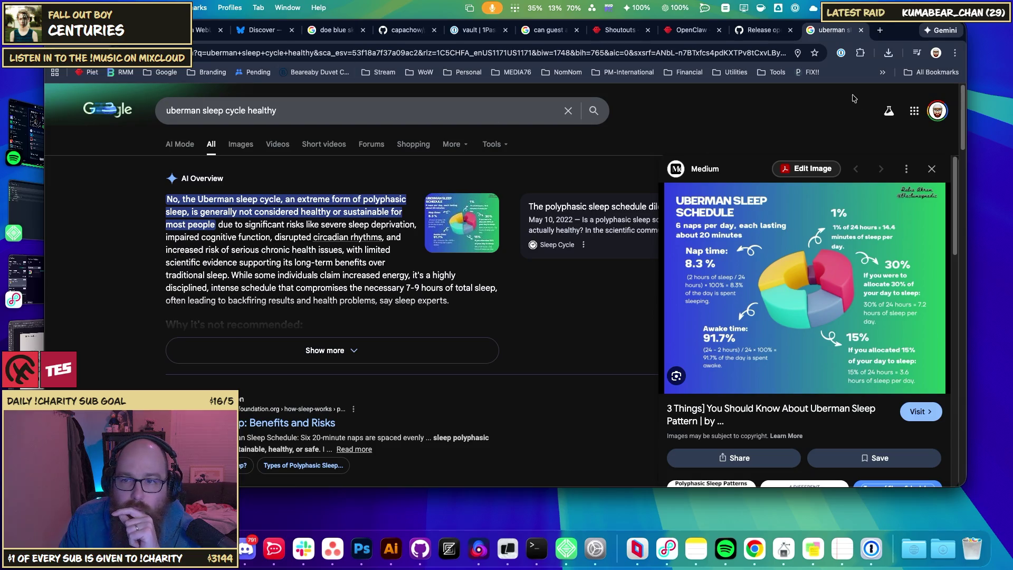
{"action": "left_click", "coordinate": [955, 53]}
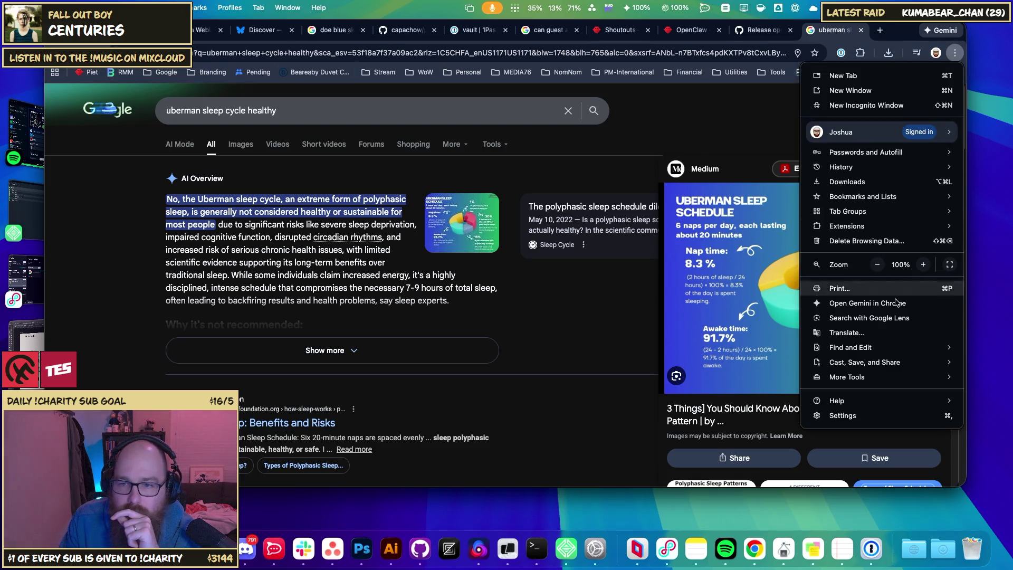
{"action": "mouse_move", "coordinate": [883, 380]}
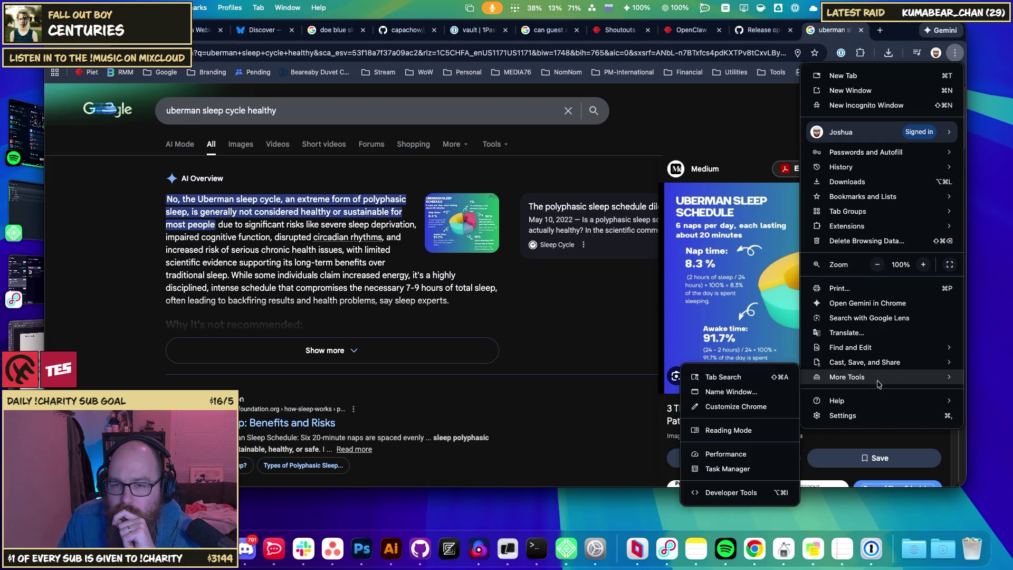
{"action": "left_click", "coordinate": [751, 407]}
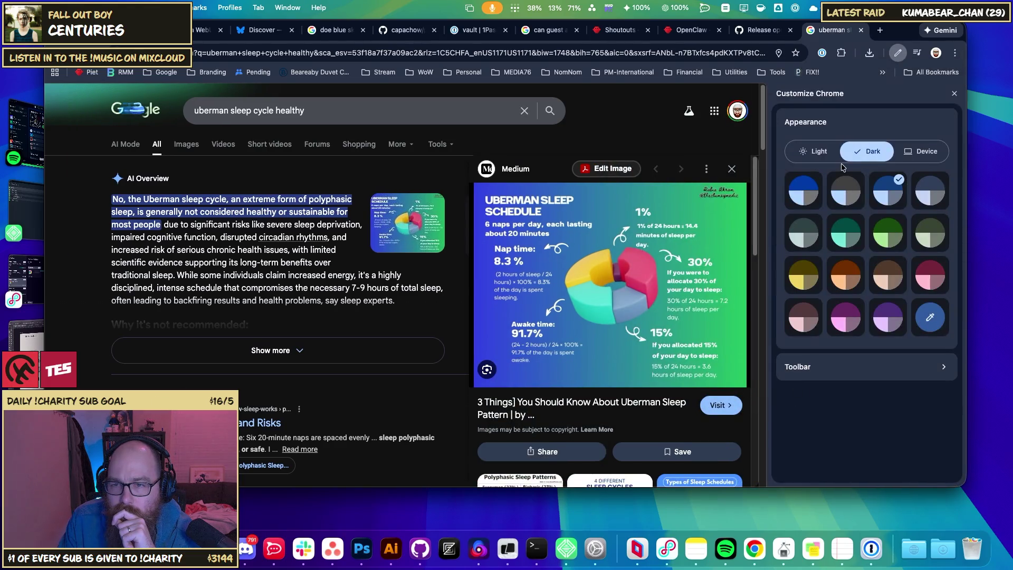
{"action": "left_click", "coordinate": [953, 94]}
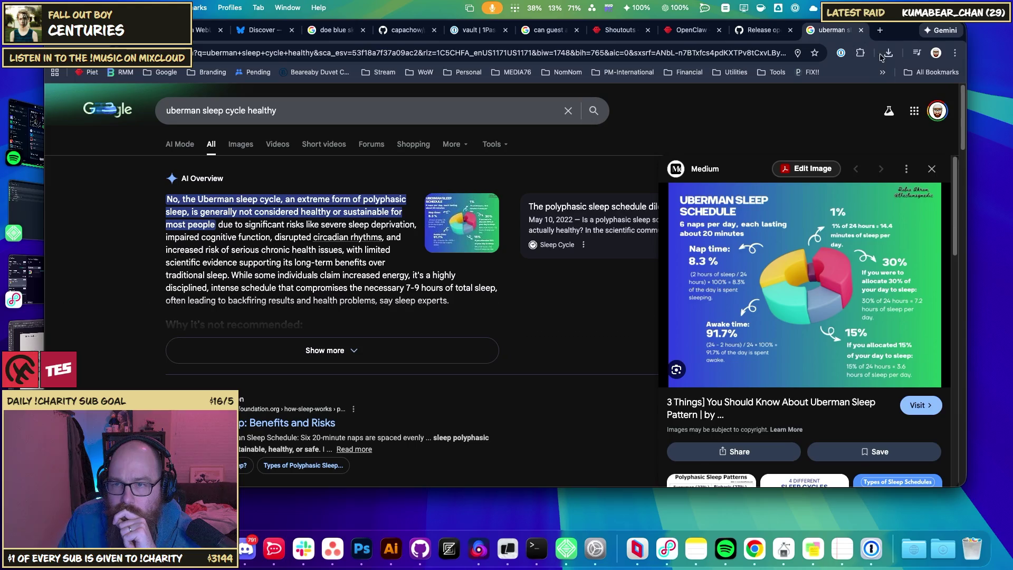
{"action": "left_click", "coordinate": [953, 52]}
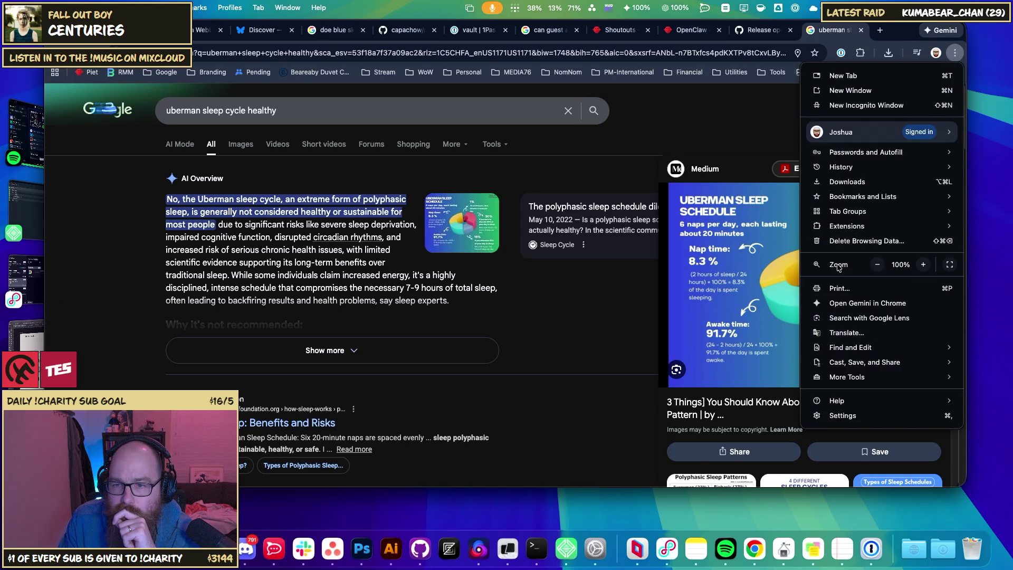
{"action": "mouse_move", "coordinate": [844, 226]}
{"action": "mouse_move", "coordinate": [876, 197]}
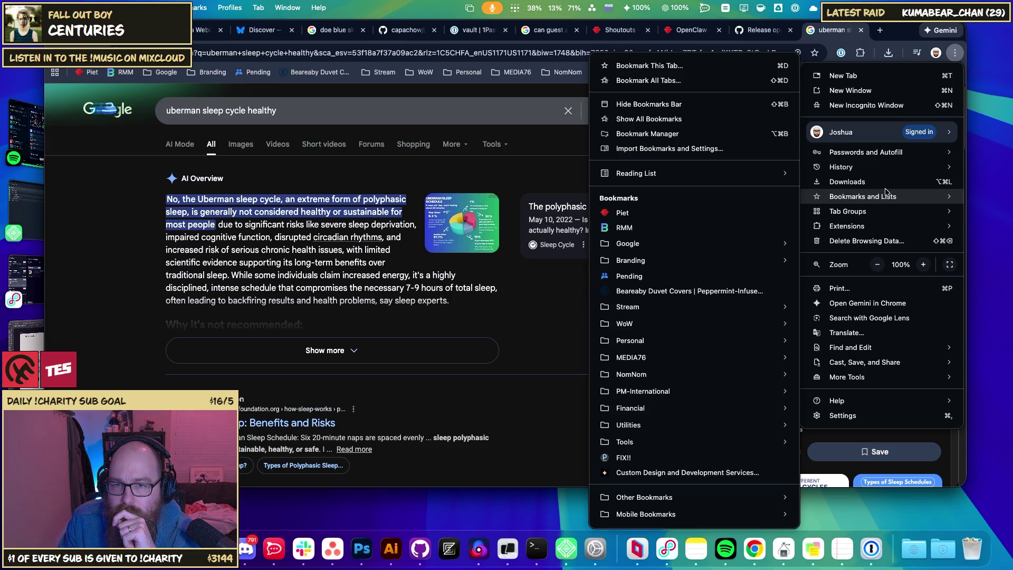
{"action": "right_click", "coordinate": [902, 34]}
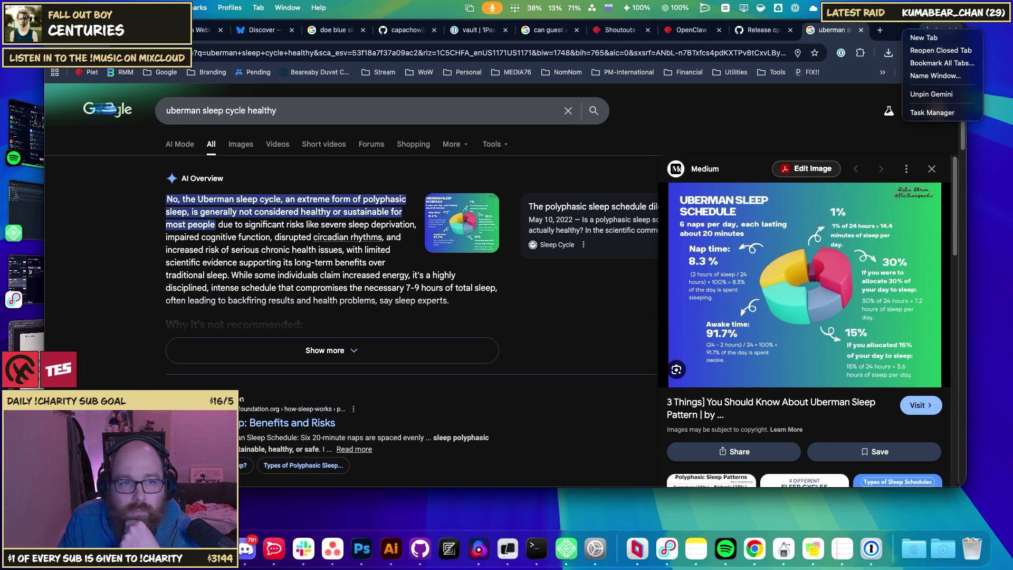
{"action": "key", "text": "Escape"}
- Delete 'healthy' from the query, leaving 'uberman sleep cycle'
{"action": "left_click", "coordinate": [297, 109]}
{"action": "key", "text": "BackSpace"}
{"action": "key", "text": "BackSpace"}
{"action": "key", "text": "BackSpace"}
{"action": "key", "text": "BackSpace"}
{"action": "key", "text": "BackSpace"}
{"action": "key", "text": "BackSpace"}
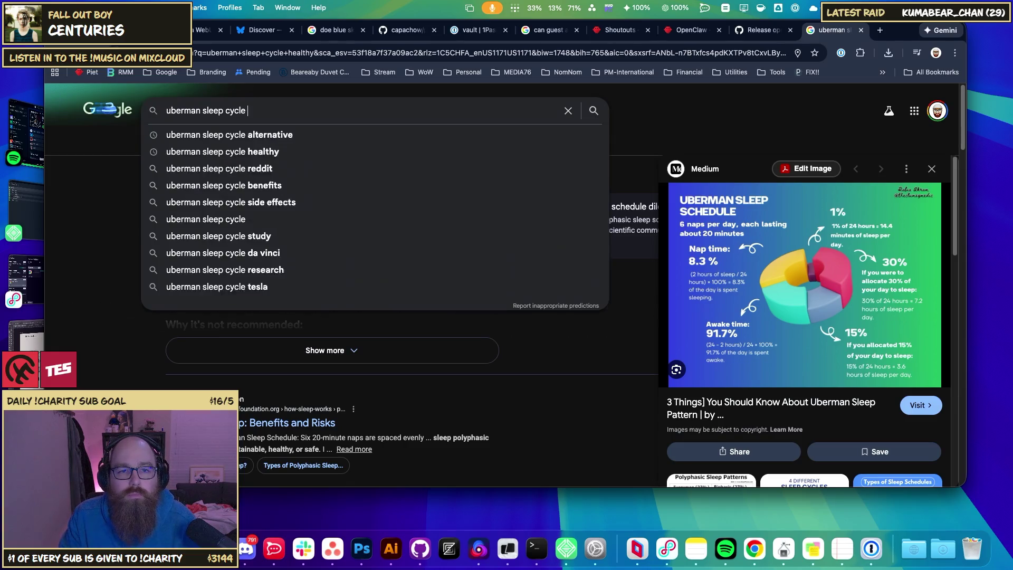
- Search 'uberman sleep cycle alternative' using the suggested completion
{"action": "type", "text": "ae"}
{"action": "key", "text": "BackSpace"}
{"action": "type", "text": "le"}
{"action": "key", "text": "BackSpace"}
{"action": "key", "text": "Down"}
{"action": "key", "text": "Return"}
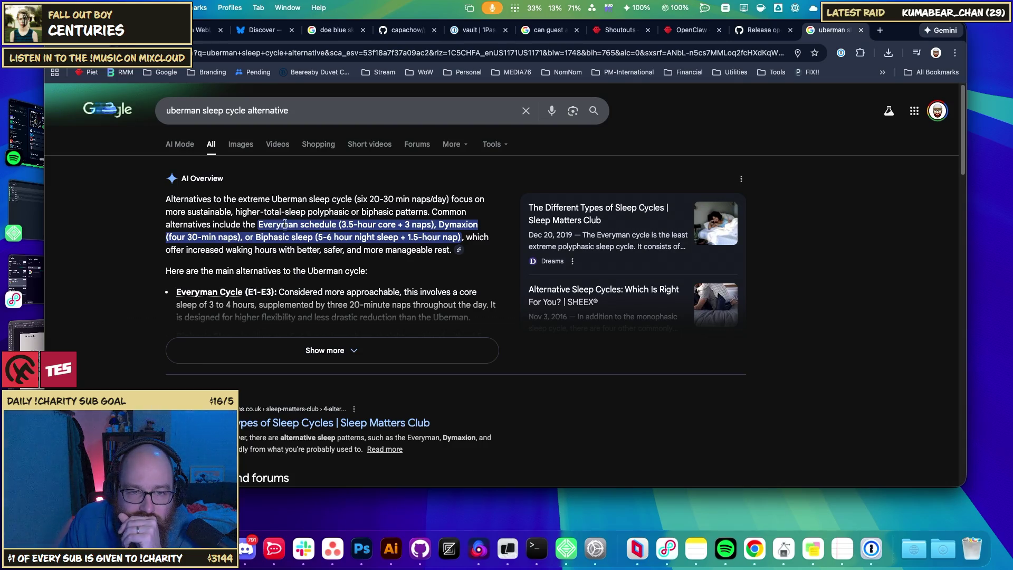
- Expand the AI Overview, read Strategic Napping and Risks, then open the Dymaxion Cycle results
{"action": "scroll", "coordinate": [286, 223], "scroll_direction": "down", "scroll_amount": 1}
{"action": "left_click", "coordinate": [329, 331]}
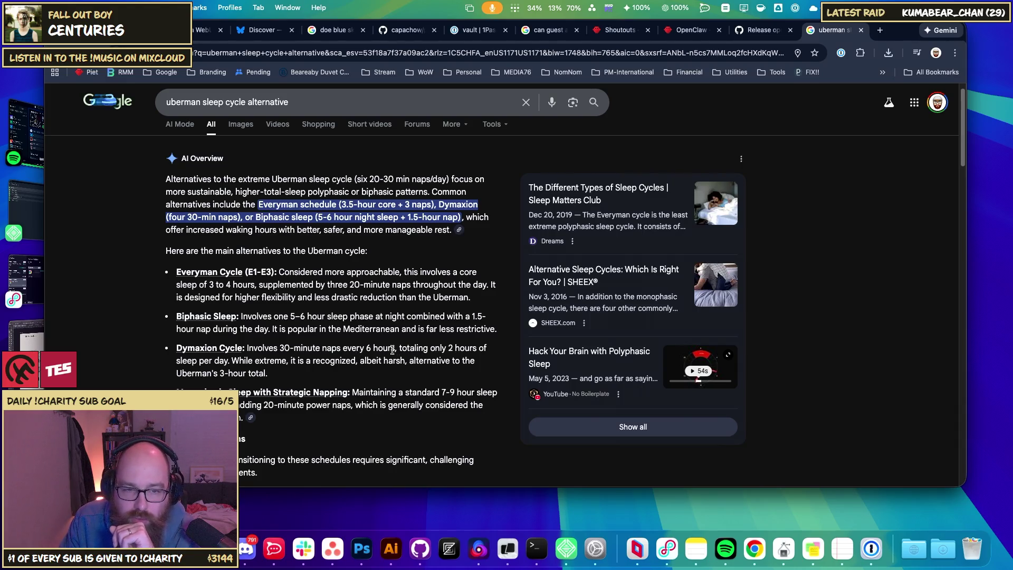
{"action": "mouse_move", "coordinate": [370, 393]}
{"action": "left_mouse_down"}
{"action": "mouse_move", "coordinate": [462, 399]}
{"action": "mouse_move", "coordinate": [263, 405]}
{"action": "mouse_move", "coordinate": [370, 405]}
{"action": "left_mouse_up"}
{"action": "left_click", "coordinate": [409, 399]}
{"action": "scroll", "coordinate": [411, 396], "scroll_direction": "down", "scroll_amount": 5}
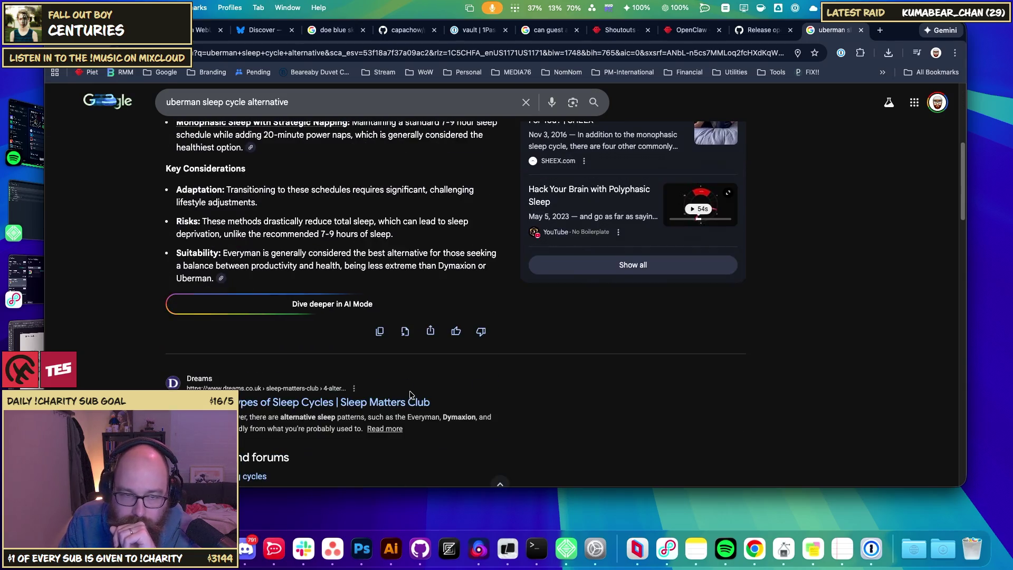
{"action": "scroll", "coordinate": [410, 396], "scroll_direction": "up", "scroll_amount": 1}
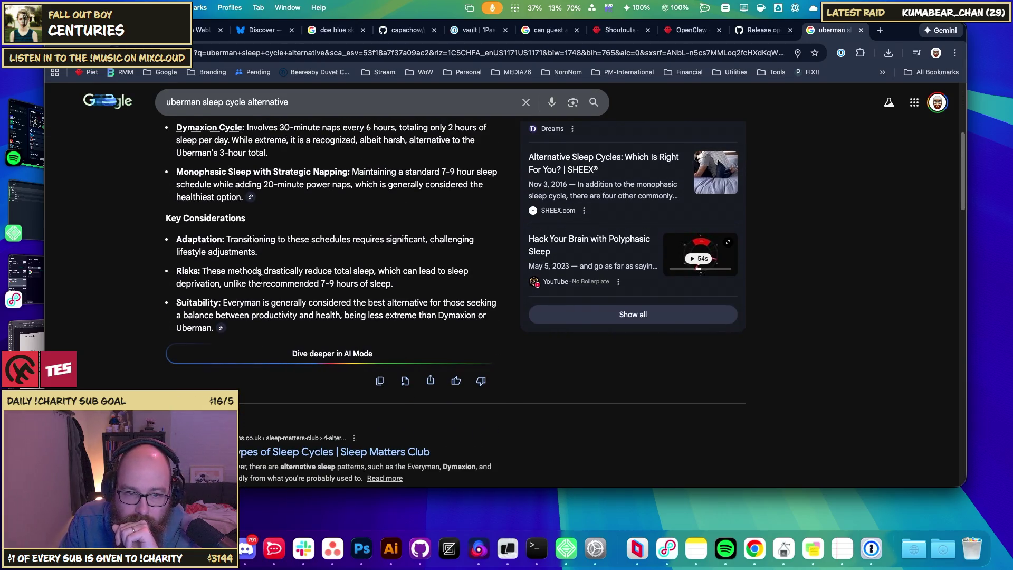
{"action": "mouse_move", "coordinate": [228, 270]}
{"action": "left_mouse_down"}
{"action": "mouse_move", "coordinate": [369, 290]}
{"action": "mouse_move", "coordinate": [259, 294]}
{"action": "left_mouse_up"}
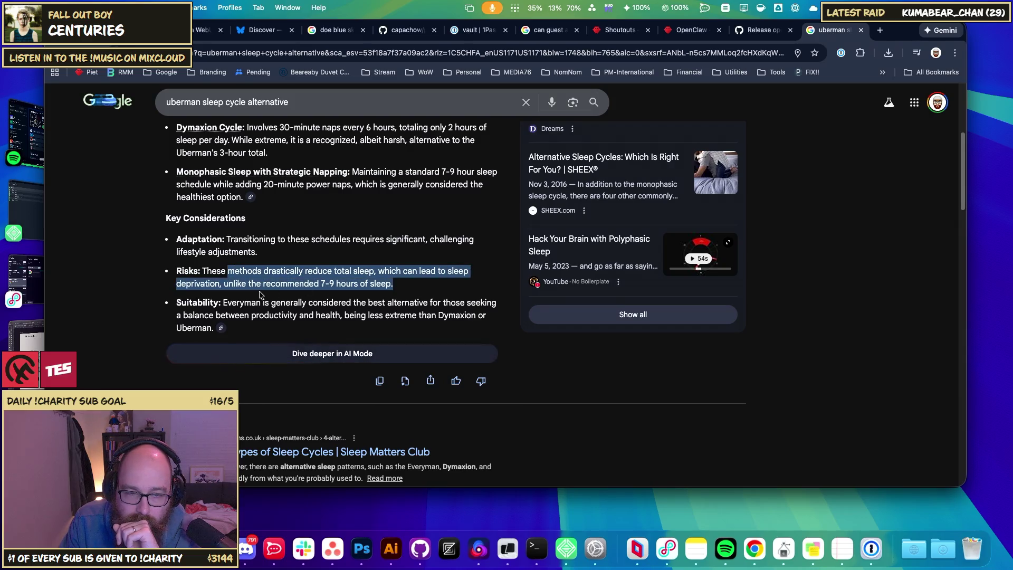
{"action": "left_click", "coordinate": [259, 295]}
{"action": "scroll", "coordinate": [238, 301], "scroll_direction": "up", "scroll_amount": 4}
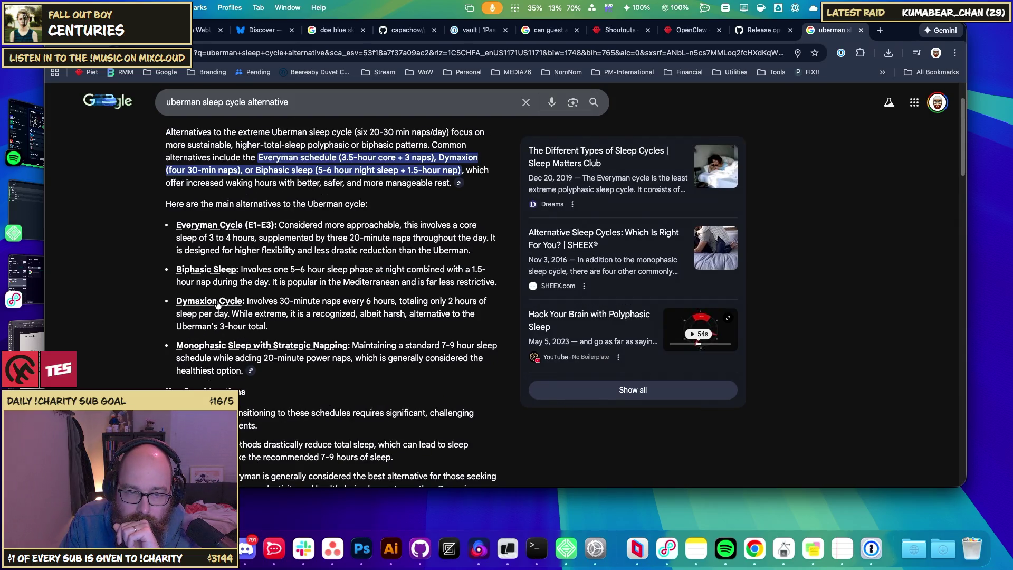
{"action": "left_click", "coordinate": [217, 305]}
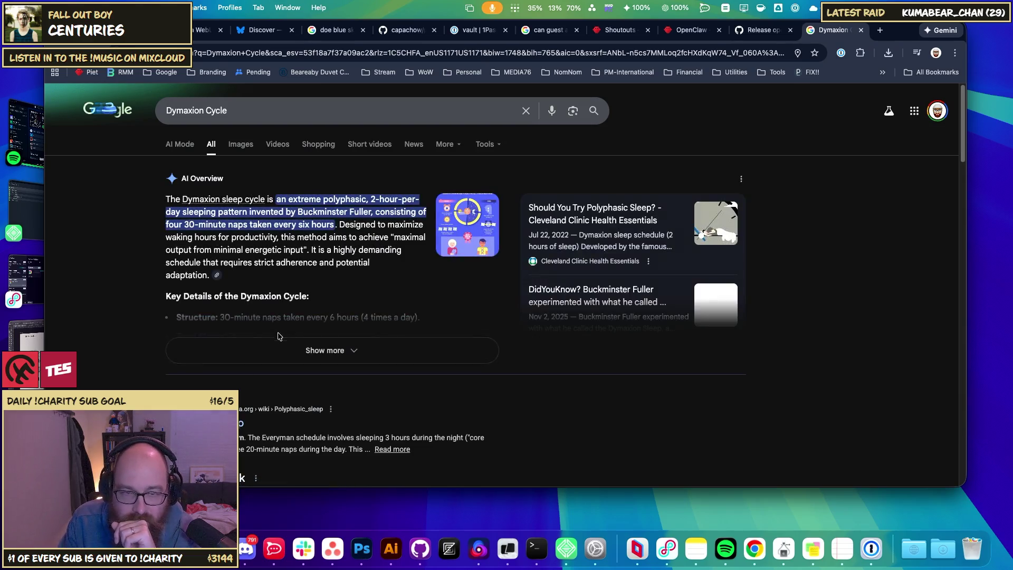
- Enlarge the Dymaxion infographic, then open the first Images result's Facebook source and dismiss the login prompt
{"action": "left_click", "coordinate": [456, 238]}
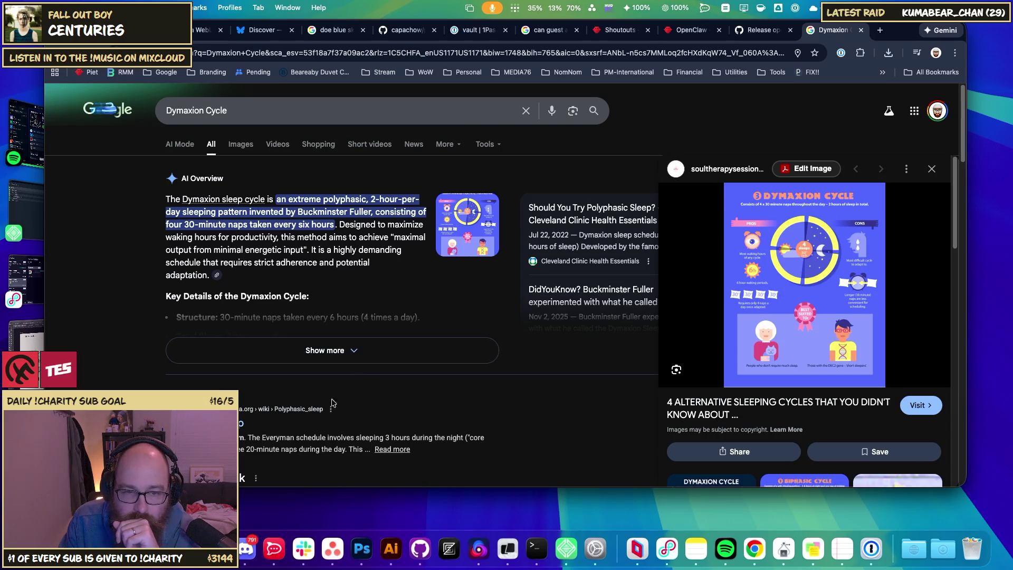
{"action": "left_click", "coordinate": [240, 144]}
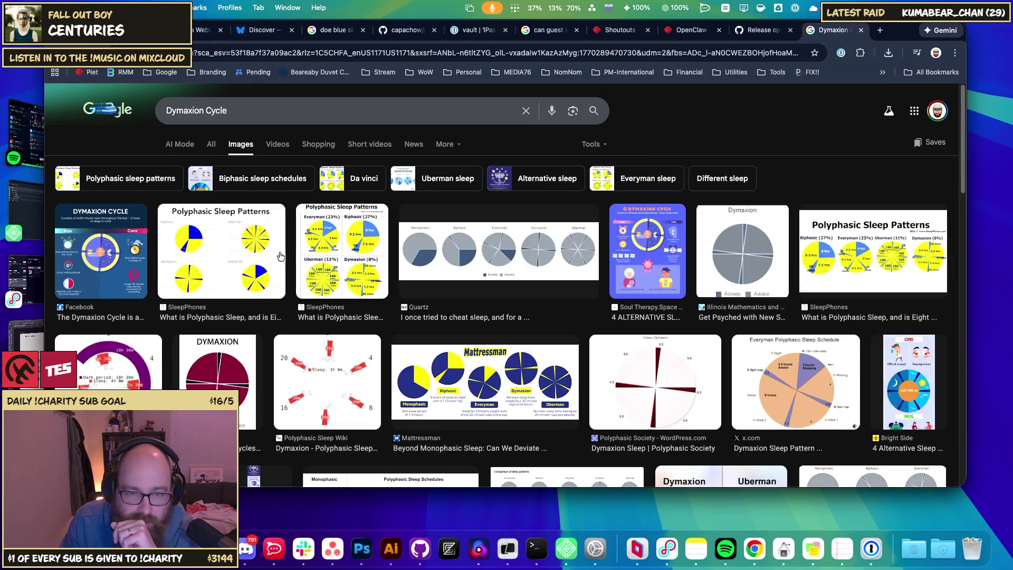
{"action": "left_click", "coordinate": [116, 262]}
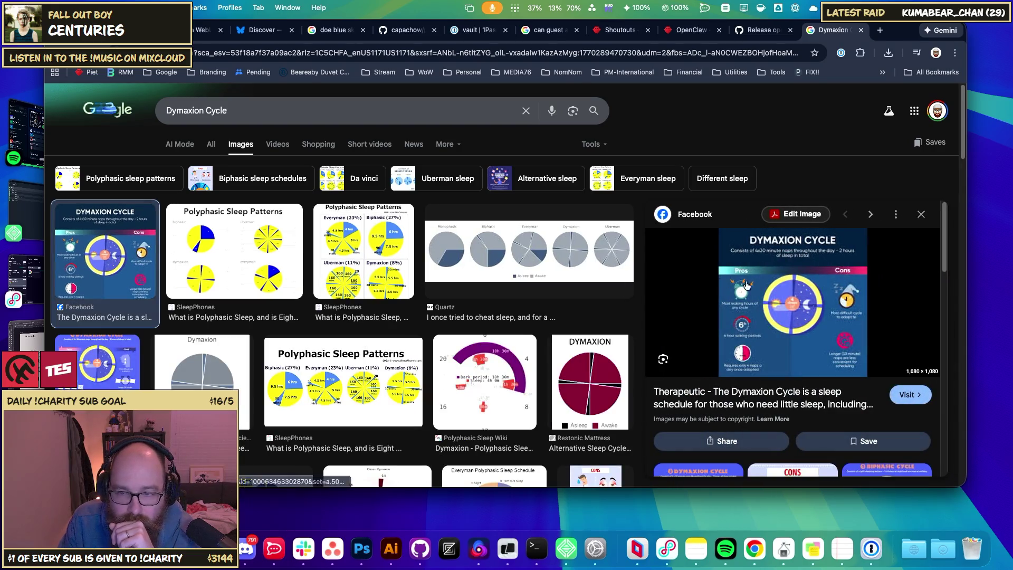
{"action": "left_click", "coordinate": [741, 282]}
{"action": "left_click", "coordinate": [616, 167]}
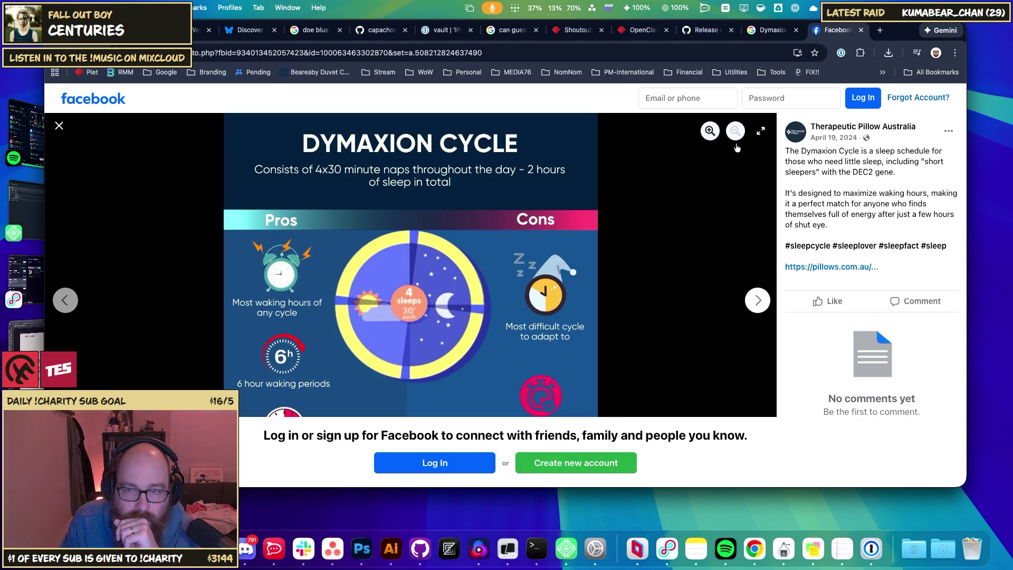
- Expand the Facebook photo and open the Dymaxion infographic alone in a new tab
{"action": "left_click", "coordinate": [760, 131]}
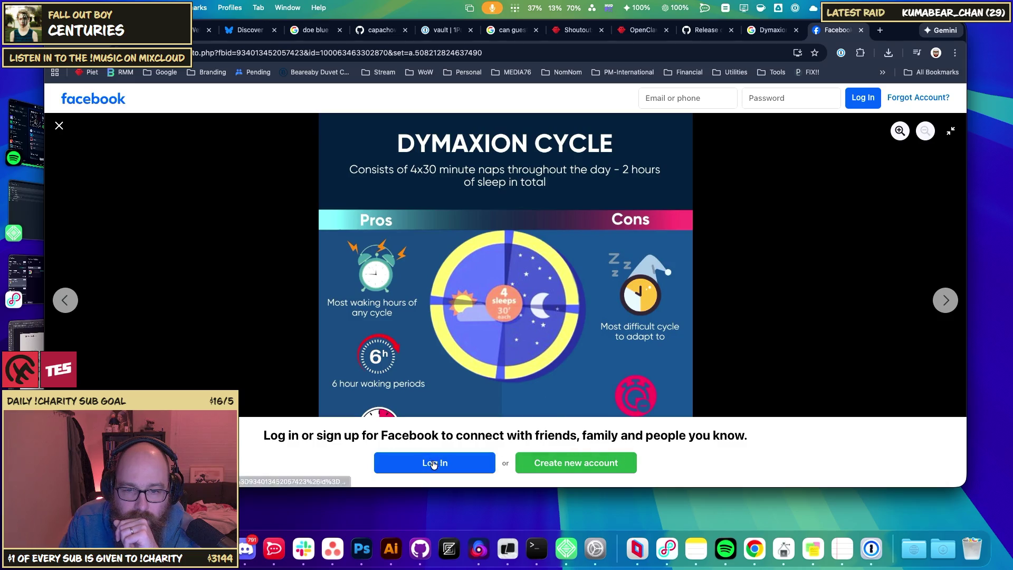
{"action": "right_click", "coordinate": [809, 463]}
{"action": "left_click", "coordinate": [475, 320]}
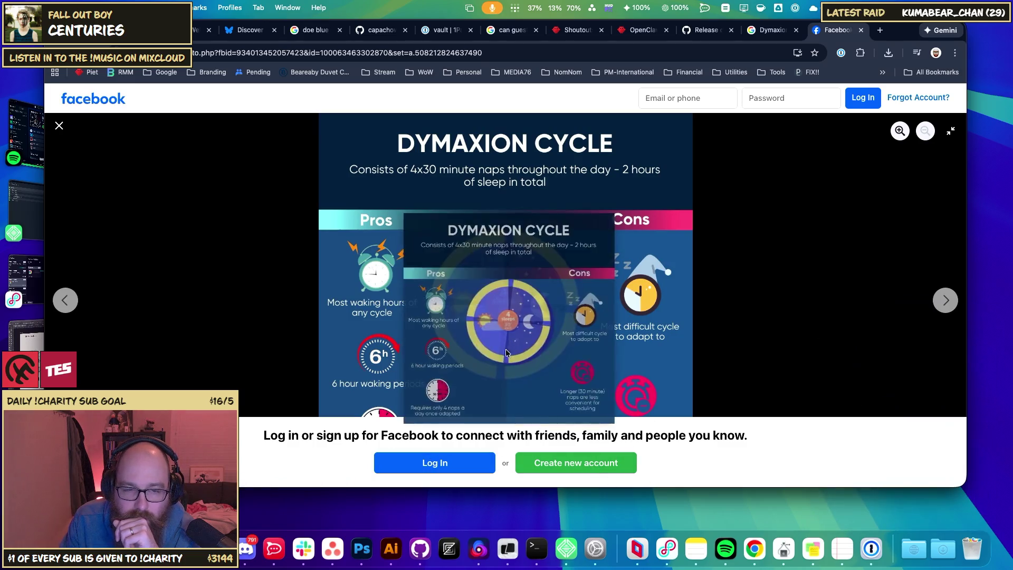
{"action": "right_click", "coordinate": [461, 284]}
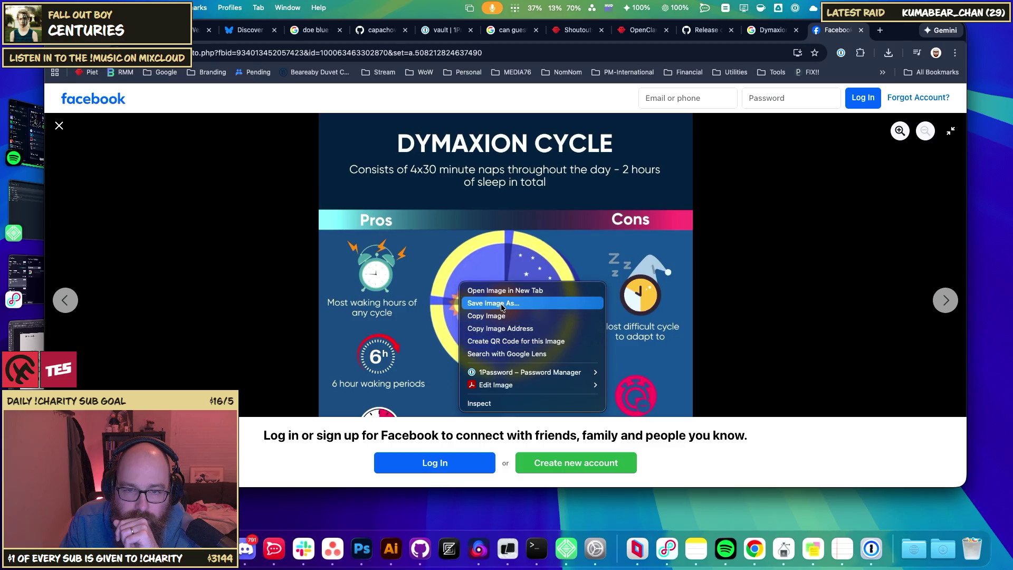
{"action": "left_click", "coordinate": [504, 331]}
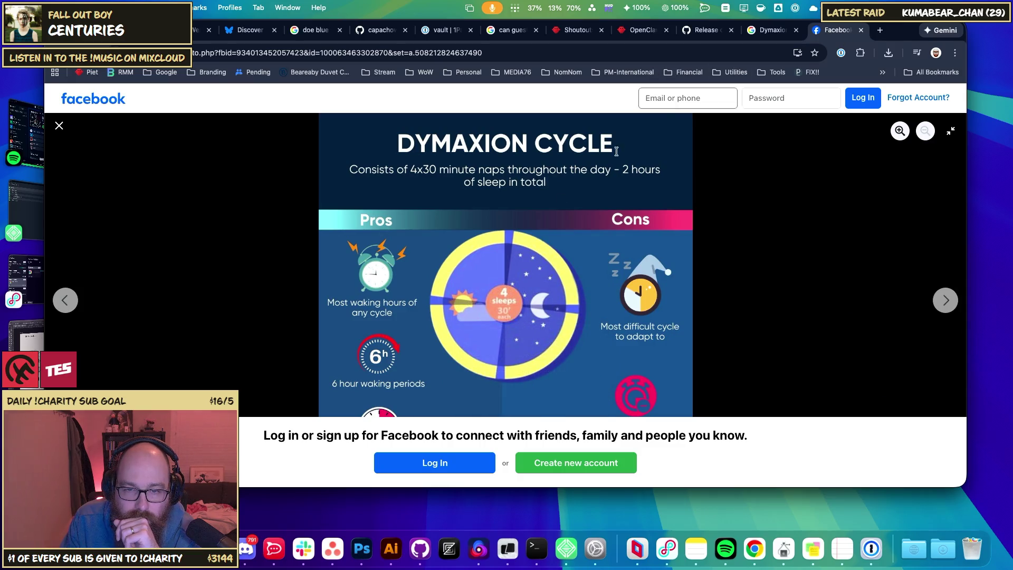
{"action": "right_click", "coordinate": [529, 227]}
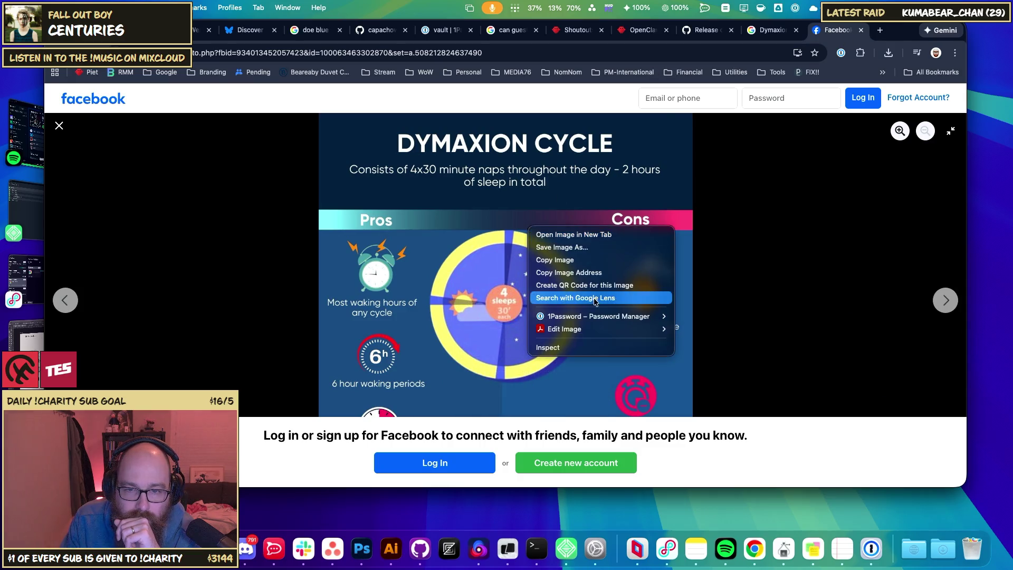
{"action": "left_click", "coordinate": [580, 234]}
- View the standalone infographic, then return through Facebook to the Google image results
{"action": "key", "text": "ctrl+Tab"}
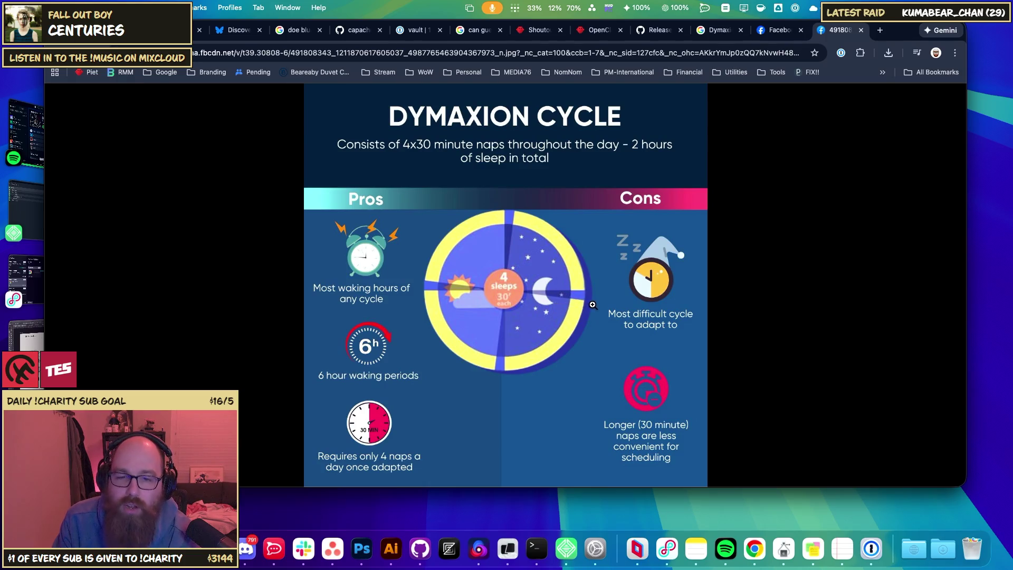
{"action": "key", "text": "ctrl+shift+Tab"}
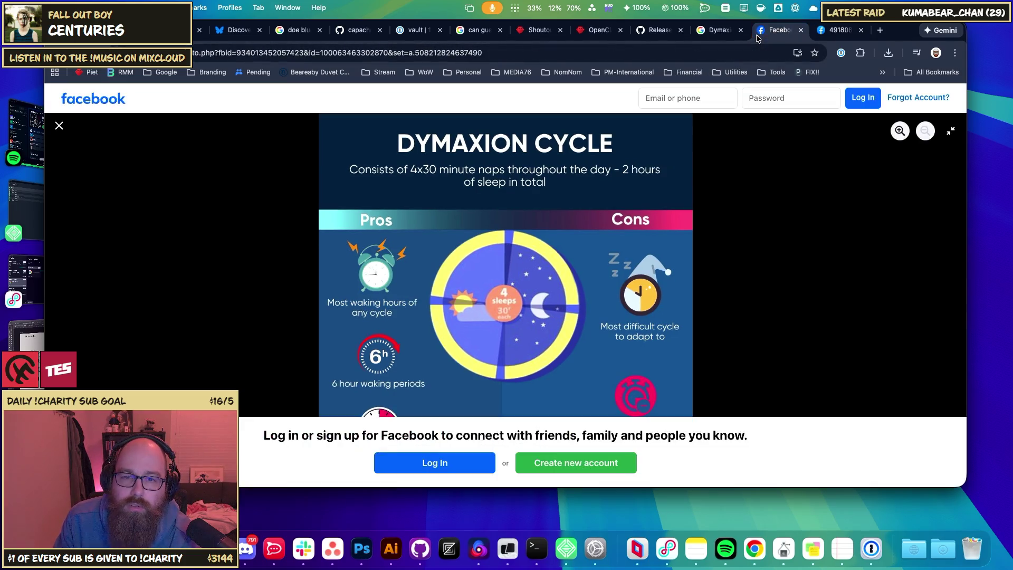
{"action": "left_click", "coordinate": [717, 30]}
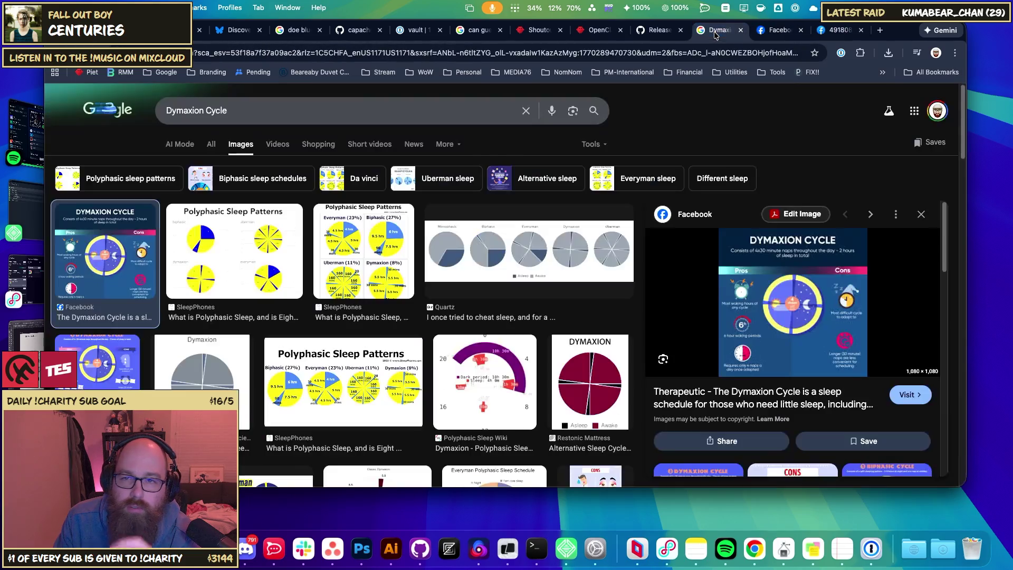
- Back on All results, search 'dymaxion cycle schedule', then switch to the Bluesky tab
{"action": "key", "text": "super+bracketleft"}
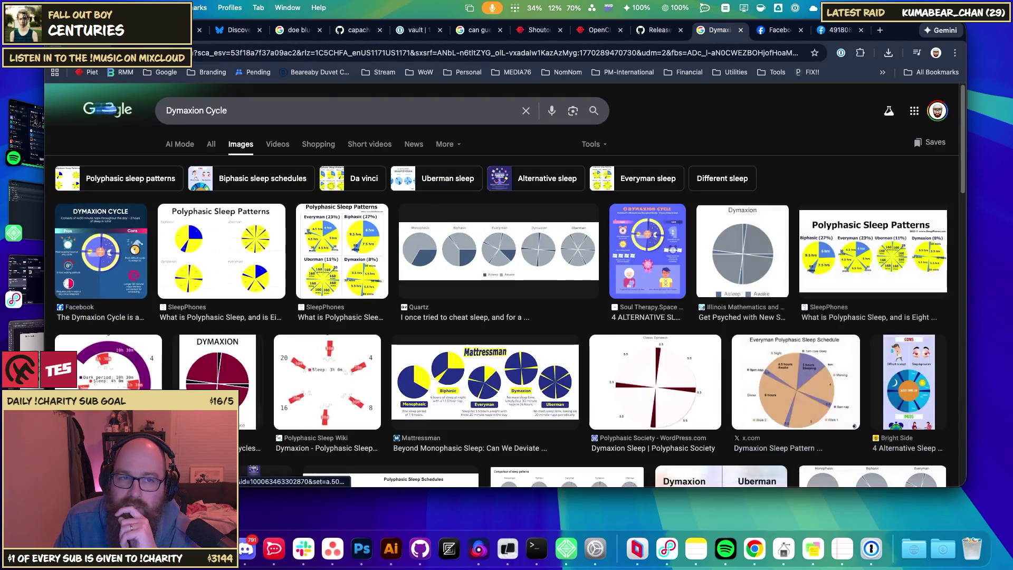
{"action": "key", "text": "super+bracketleft"}
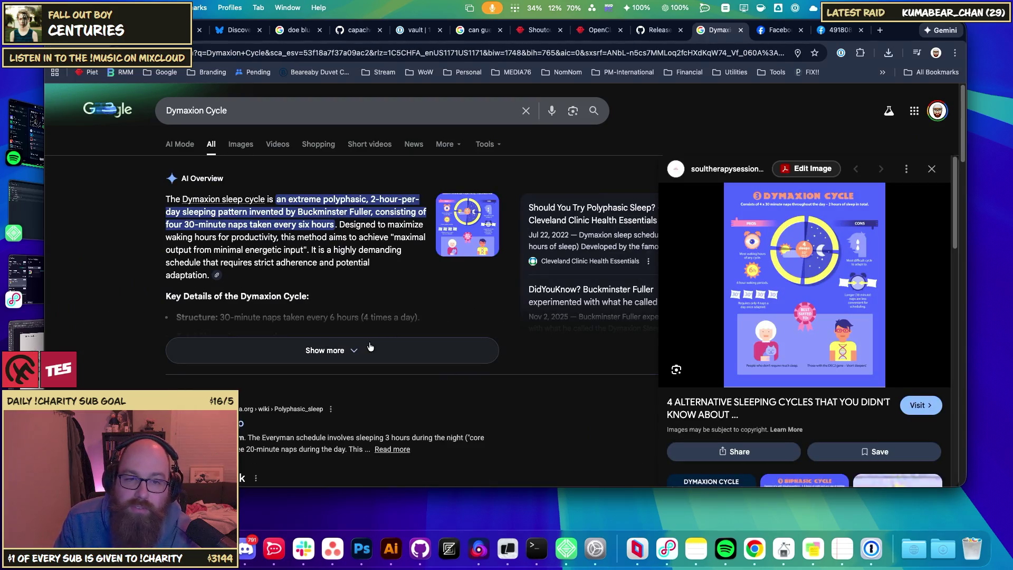
{"action": "left_click", "coordinate": [244, 109]}
{"action": "type", "text": "sche"}
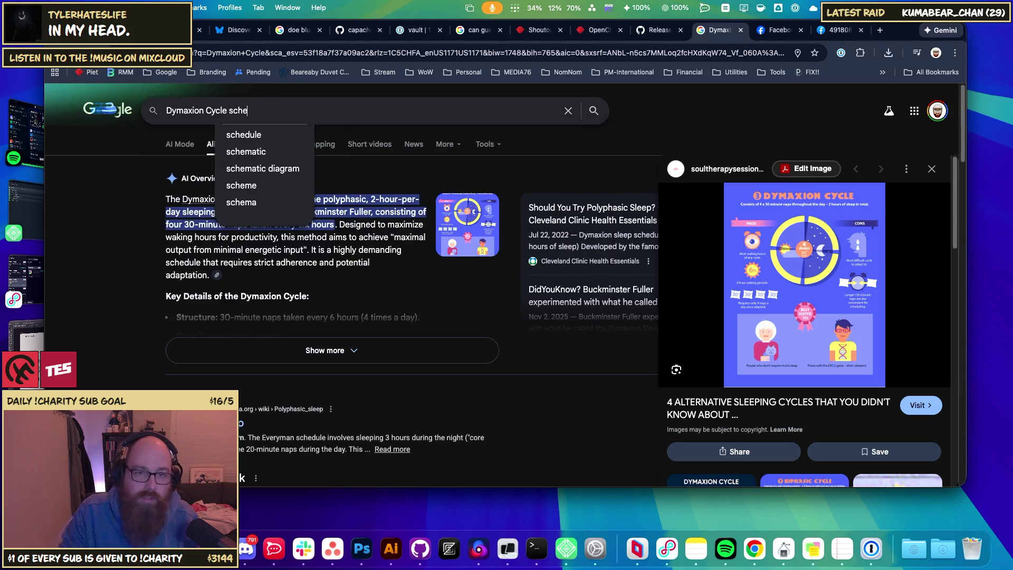
{"action": "key", "text": "Down"}
{"action": "key", "text": "Return"}
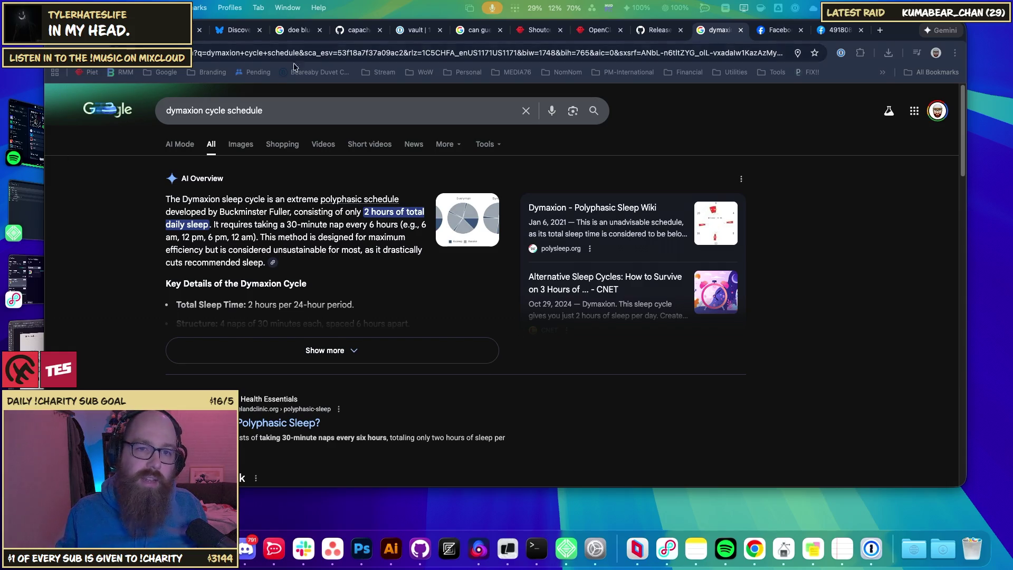
{"action": "left_click", "coordinate": [237, 30]}
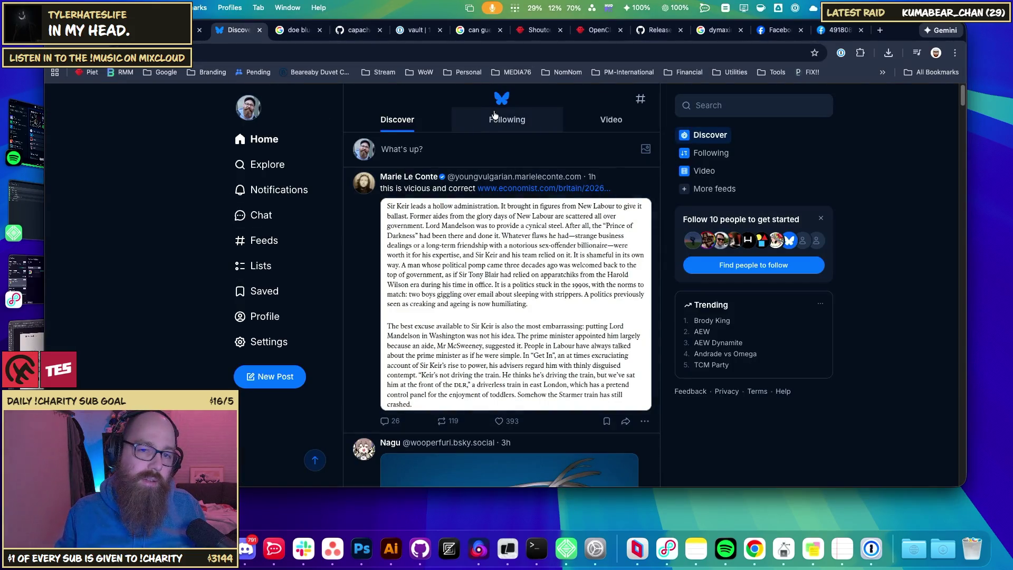
{"action": "left_click", "coordinate": [265, 115]}
{"action": "left_click", "coordinate": [236, 113]}
{"action": "left_click", "coordinate": [246, 110]}
{"action": "left_click", "coordinate": [262, 135]}
{"action": "scroll", "coordinate": [475, 271], "scroll_direction": "down", "scroll_amount": 3}
{"action": "scroll", "coordinate": [501, 273], "scroll_direction": "up", "scroll_amount": 3}
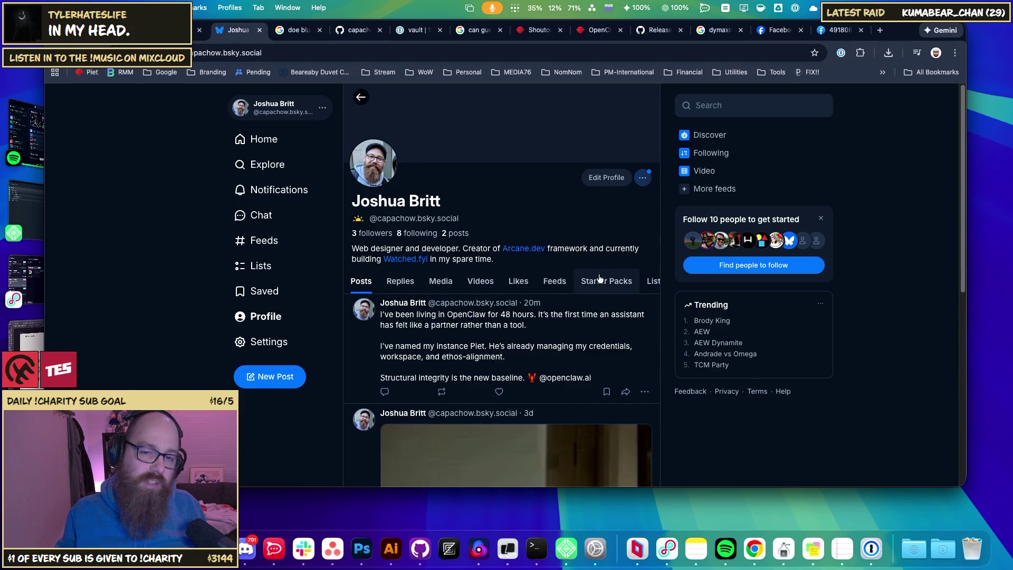
{"action": "key", "text": "super+Tab"}
{"action": "key", "text": "super+Tab"}
{"action": "key", "text": "super+Tab"}
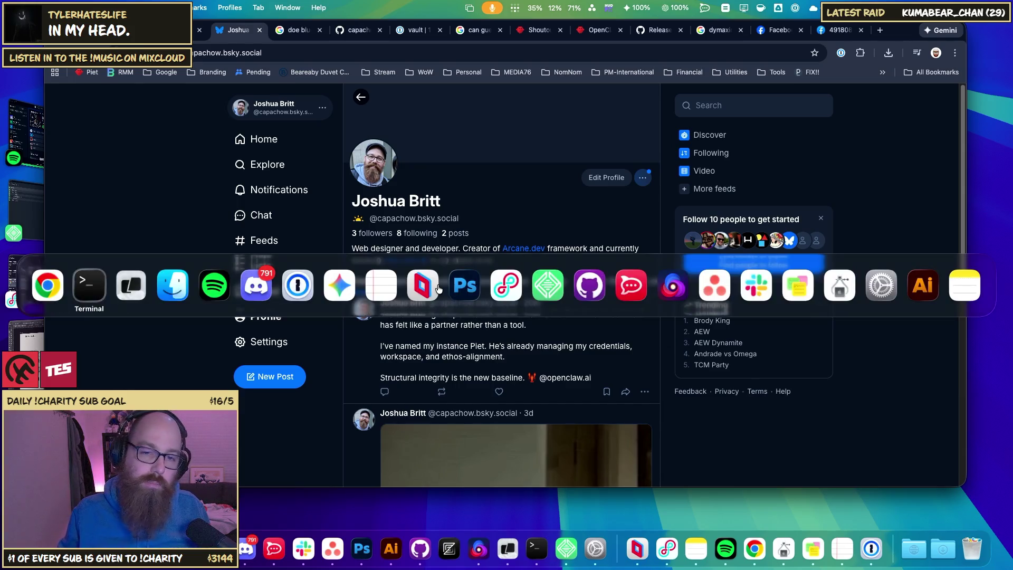
{"action": "key", "text": "super+shift+Tab"}
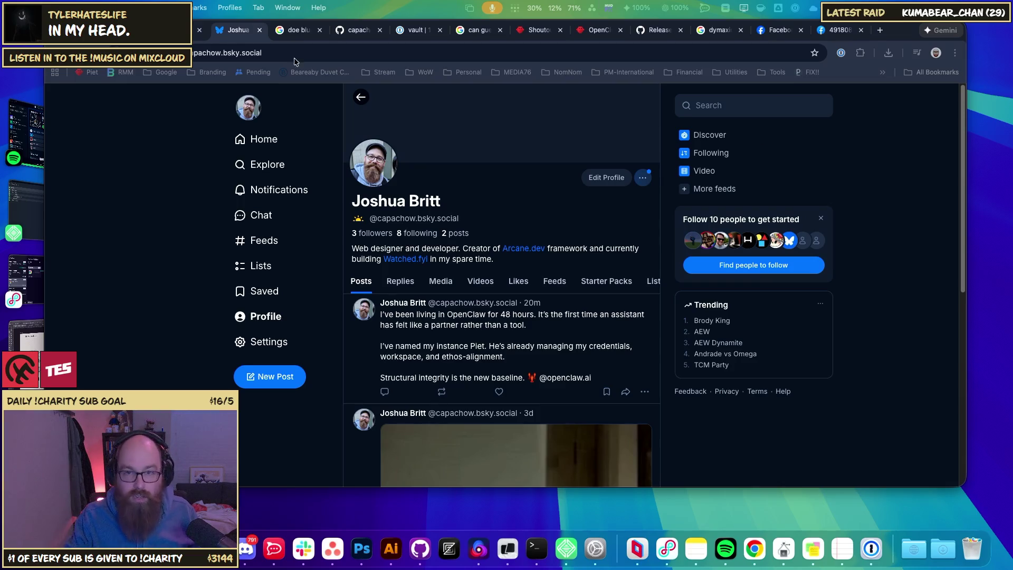
{"action": "left_click", "coordinate": [349, 30]}
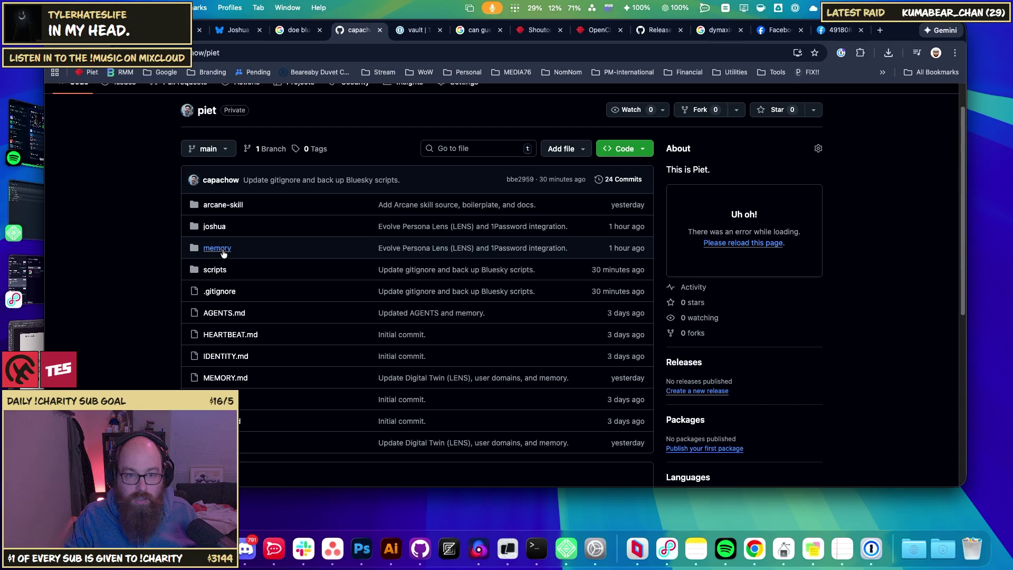
{"action": "left_click", "coordinate": [226, 207]}
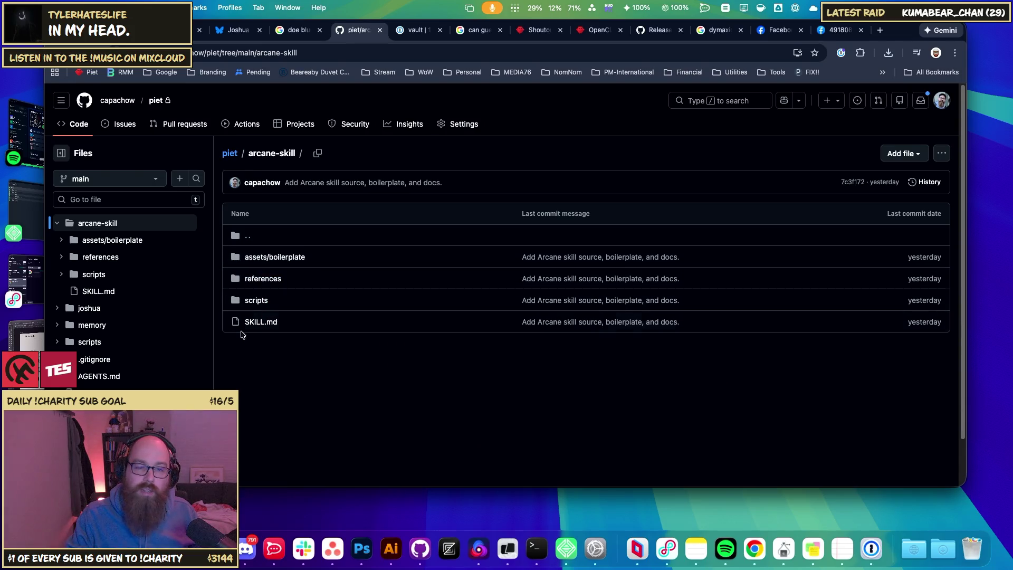
{"action": "key", "text": "super+bracketleft"}
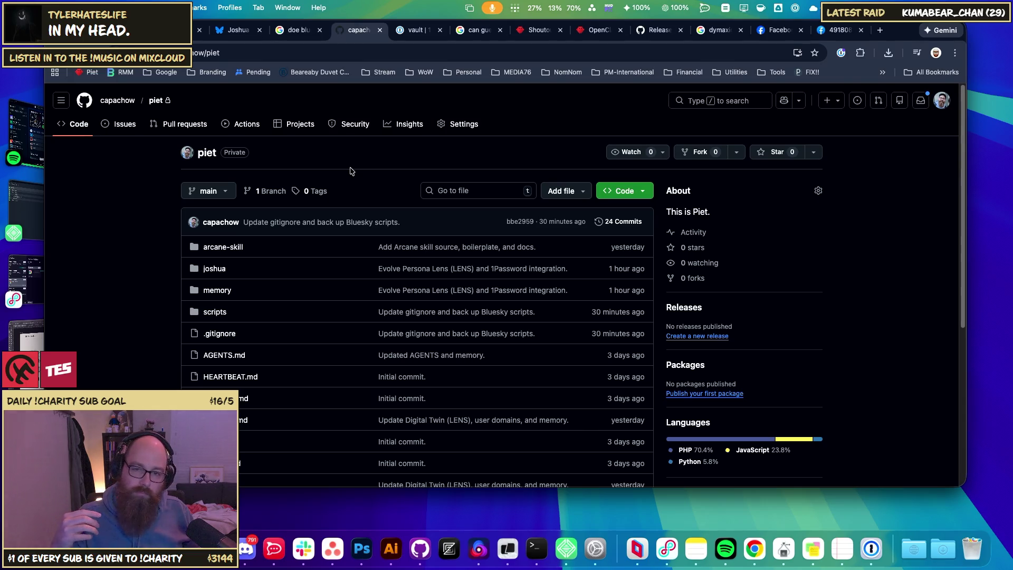
{"action": "scroll", "coordinate": [343, 180], "scroll_direction": "down", "scroll_amount": 5}
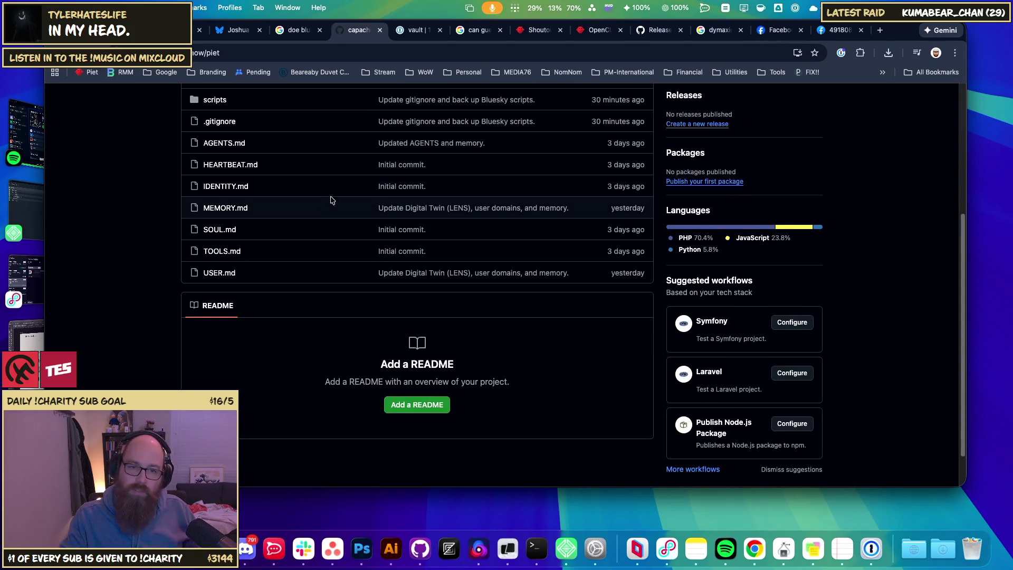
{"action": "scroll", "coordinate": [331, 200], "scroll_direction": "up", "scroll_amount": 5}
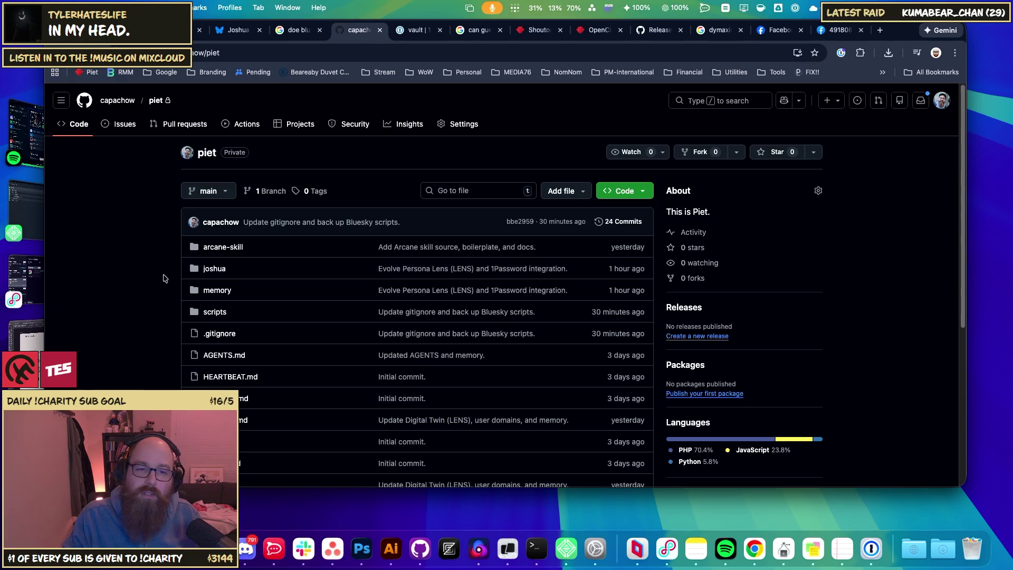
{"action": "left_click", "coordinate": [242, 33]}
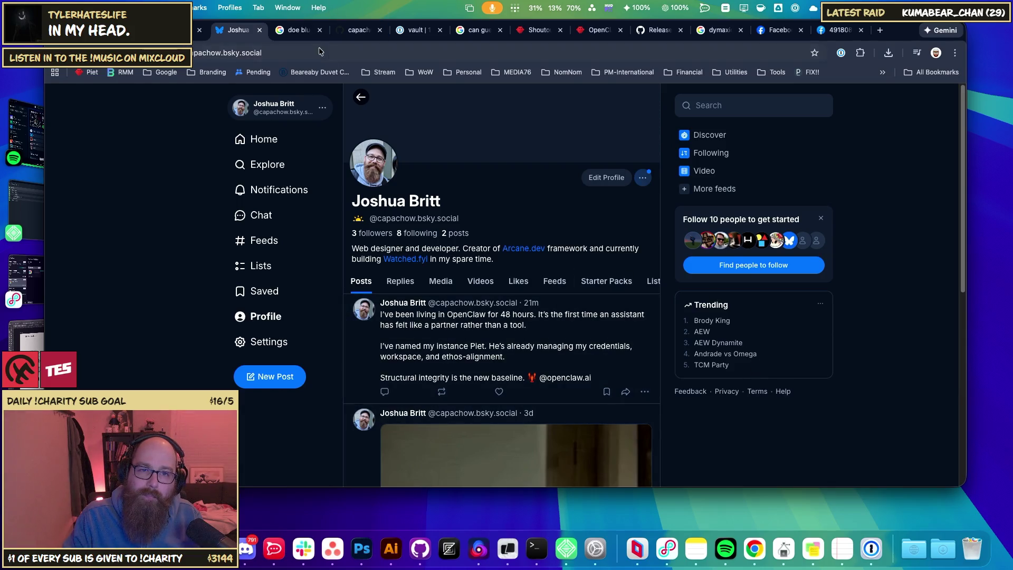
{"action": "left_click", "coordinate": [291, 32]}
- Check the Bluesky profile handle, the openclaw 2026.2.3 release notes and the Open WebUI chat
{"action": "left_click", "coordinate": [220, 40]}
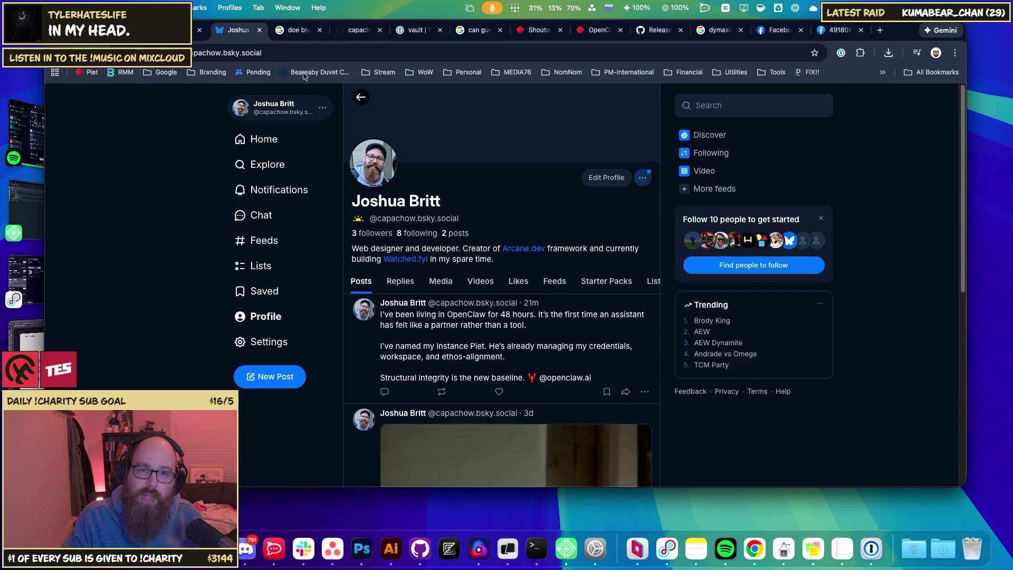
{"action": "double_click", "coordinate": [398, 219]}
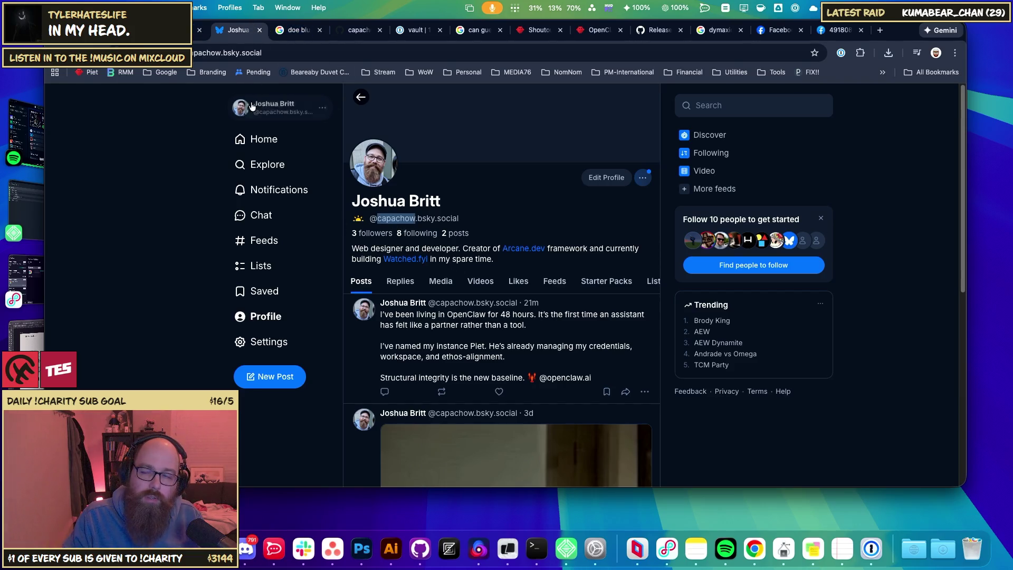
{"action": "left_click", "coordinate": [658, 30]}
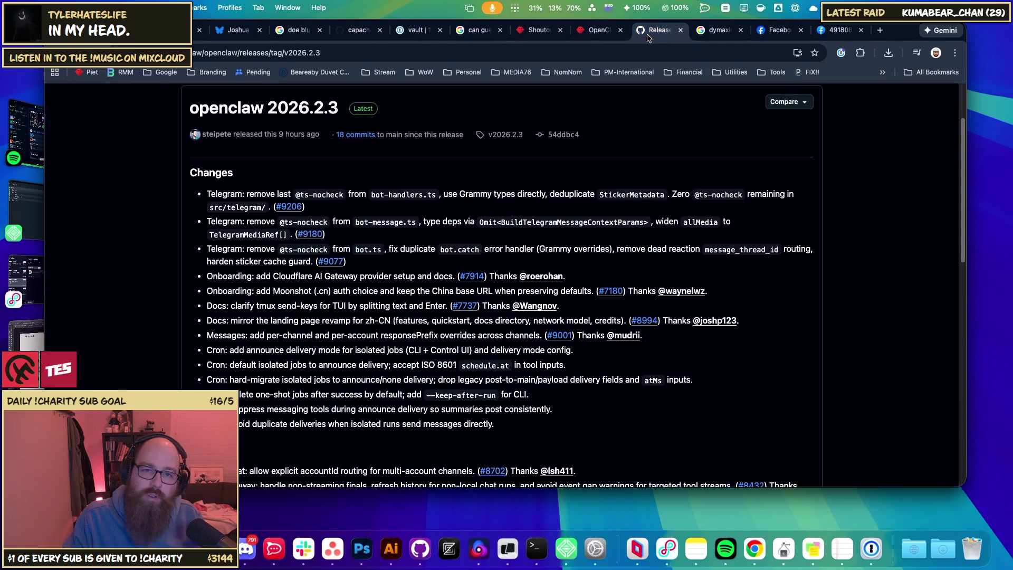
{"action": "scroll", "coordinate": [422, 126], "scroll_direction": "up", "scroll_amount": 3}
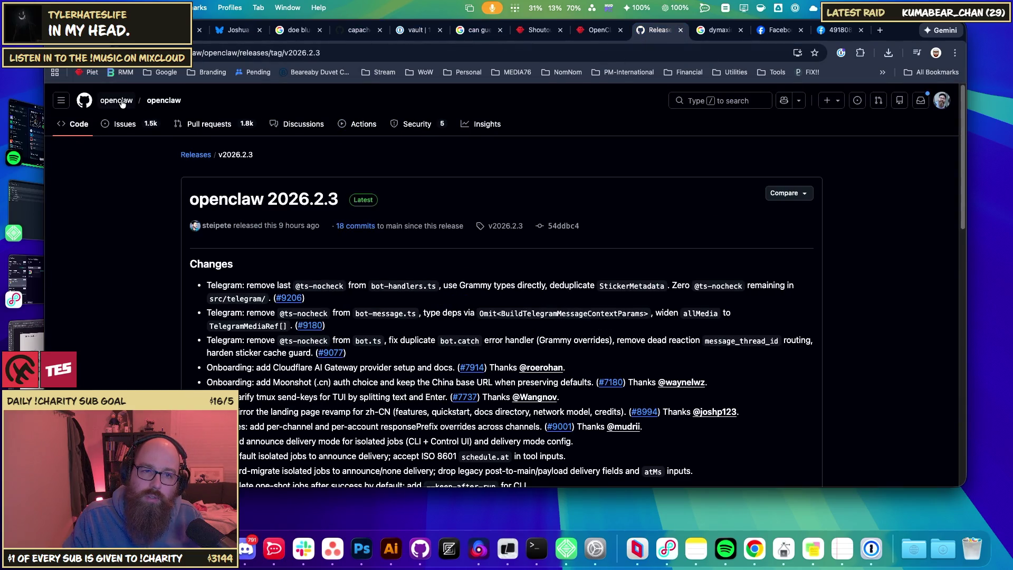
{"action": "left_click", "coordinate": [238, 30]}
{"action": "left_click", "coordinate": [194, 33]}
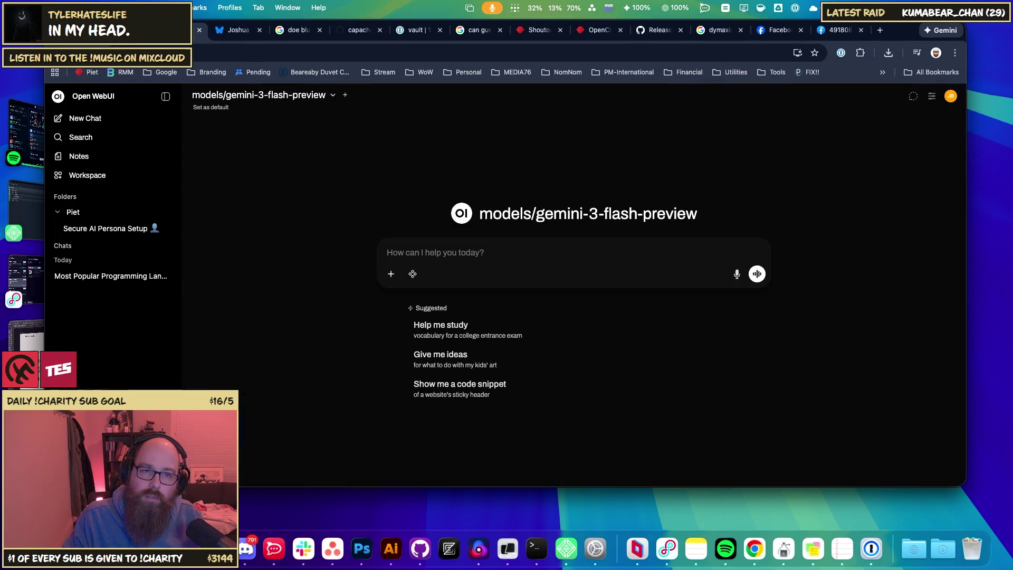
{"action": "left_click", "coordinate": [234, 31]}
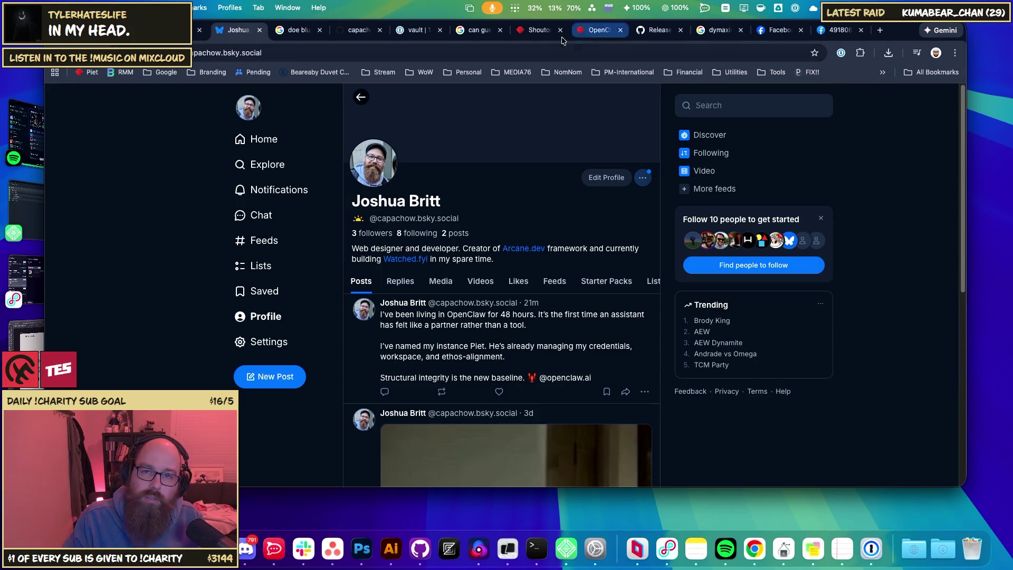
- Close the OpenClaw website, image and Facebook tabs, then hide the browser with F11
{"action": "left_click", "coordinate": [596, 30]}
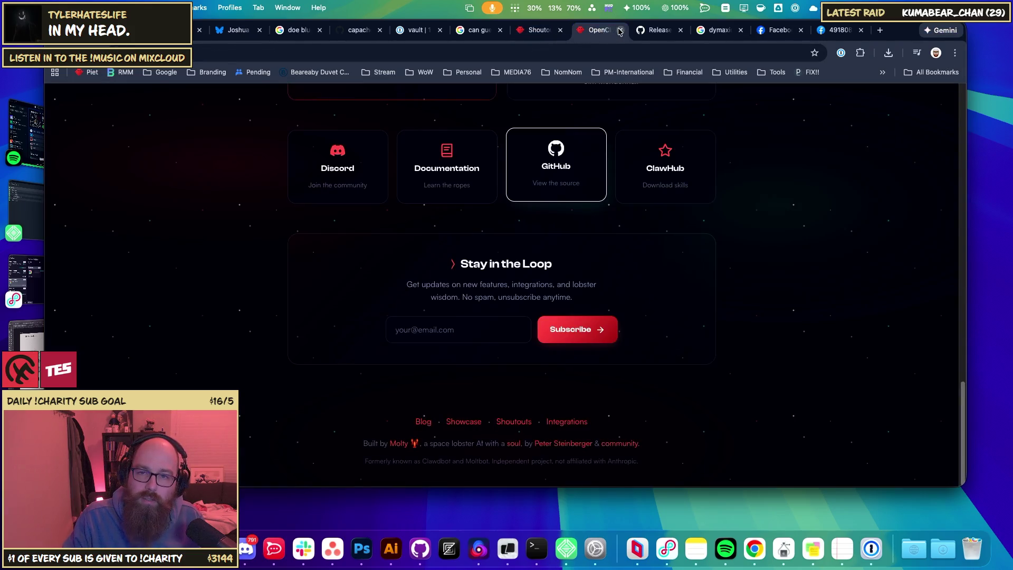
{"action": "left_click", "coordinate": [621, 30]}
{"action": "left_click", "coordinate": [546, 33]}
{"action": "left_click", "coordinate": [598, 30]}
{"action": "left_click", "coordinate": [659, 30]}
{"action": "left_click", "coordinate": [716, 30]}
{"action": "left_click", "coordinate": [770, 30]}
{"action": "left_click", "coordinate": [745, 33]}
{"action": "left_click", "coordinate": [740, 30]}
{"action": "left_click", "coordinate": [740, 31]}
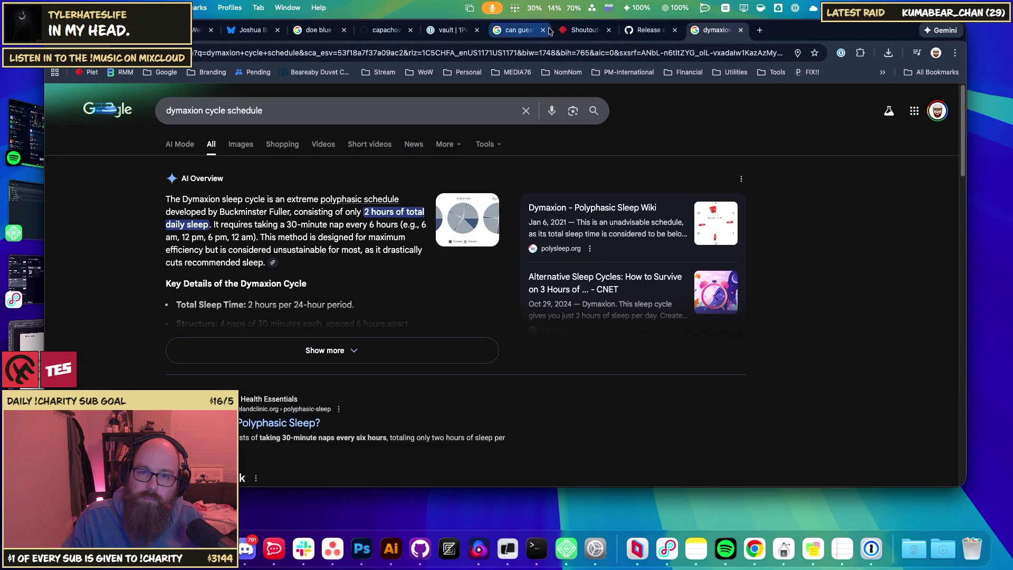
{"action": "key", "text": "F11"}
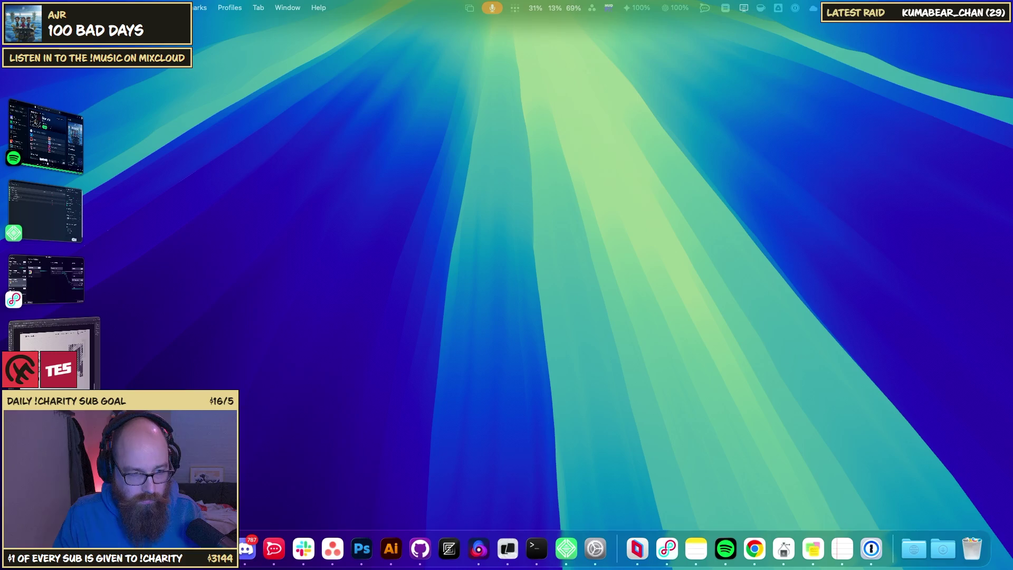
{"action": "left_click", "coordinate": [315, 296]}
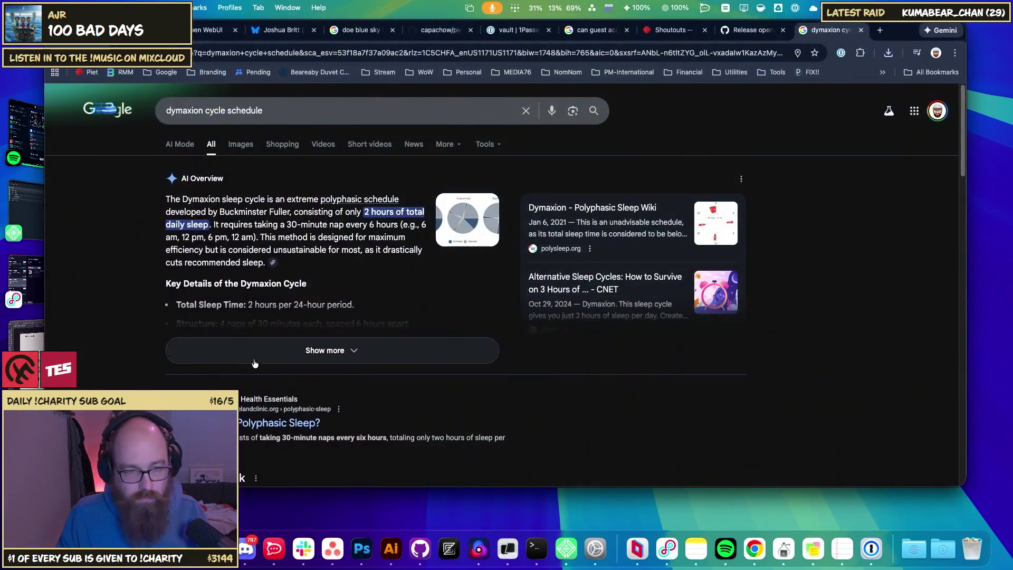
- Switch to the Bluesky profile tab and add the page to the bookmarks bar
{"action": "left_click", "coordinate": [268, 35]}
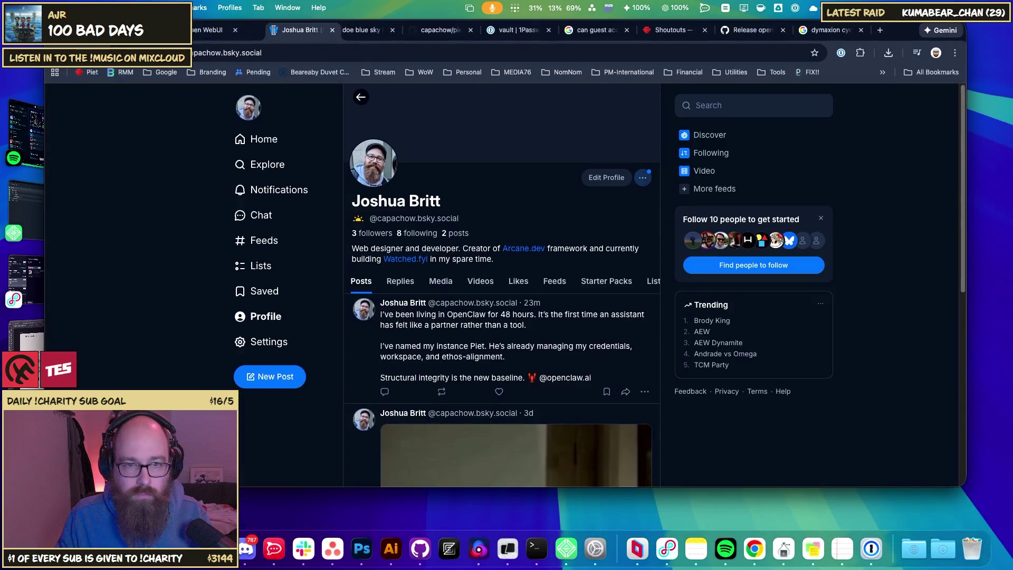
{"action": "mouse_move", "coordinate": [228, 53]}
{"action": "left_mouse_down"}
{"action": "mouse_move", "coordinate": [195, 70]}
{"action": "mouse_move", "coordinate": [140, 72]}
{"action": "left_mouse_up"}
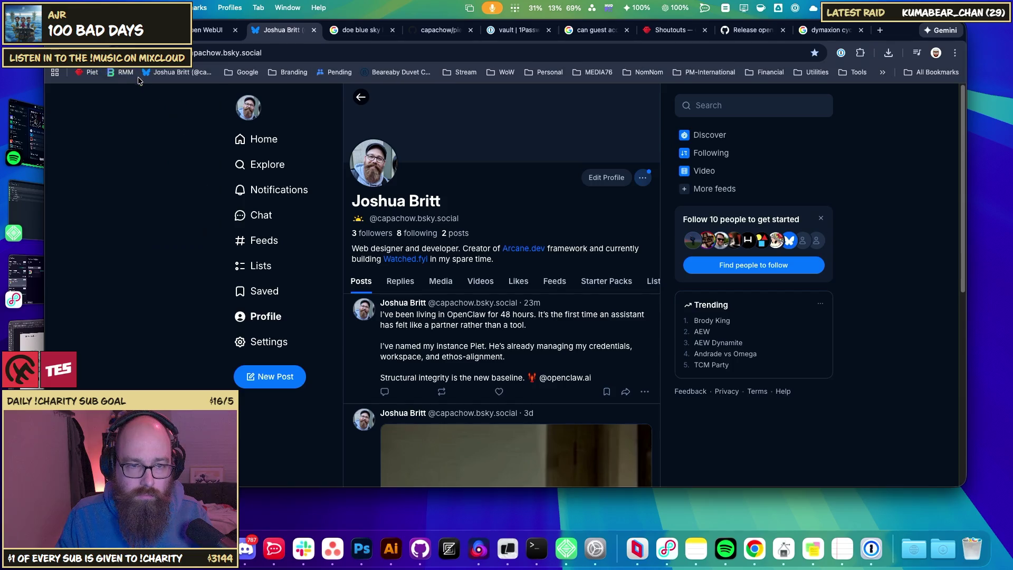
{"action": "right_click", "coordinate": [161, 78]}
{"action": "left_click", "coordinate": [204, 158]}
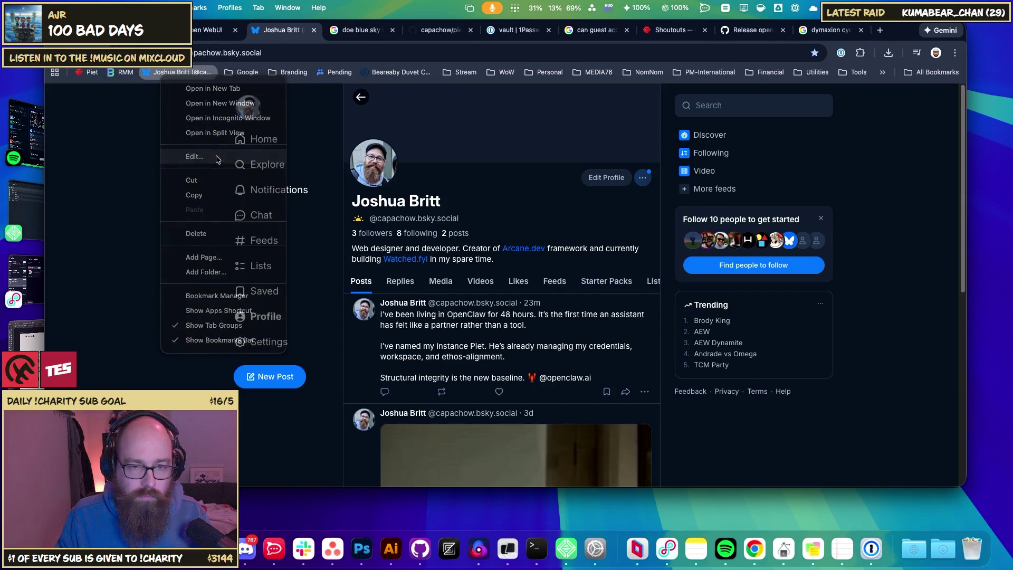
- Rename the new bookmark to just 'Bluesky' and save it
{"action": "left_click", "coordinate": [478, 153]}
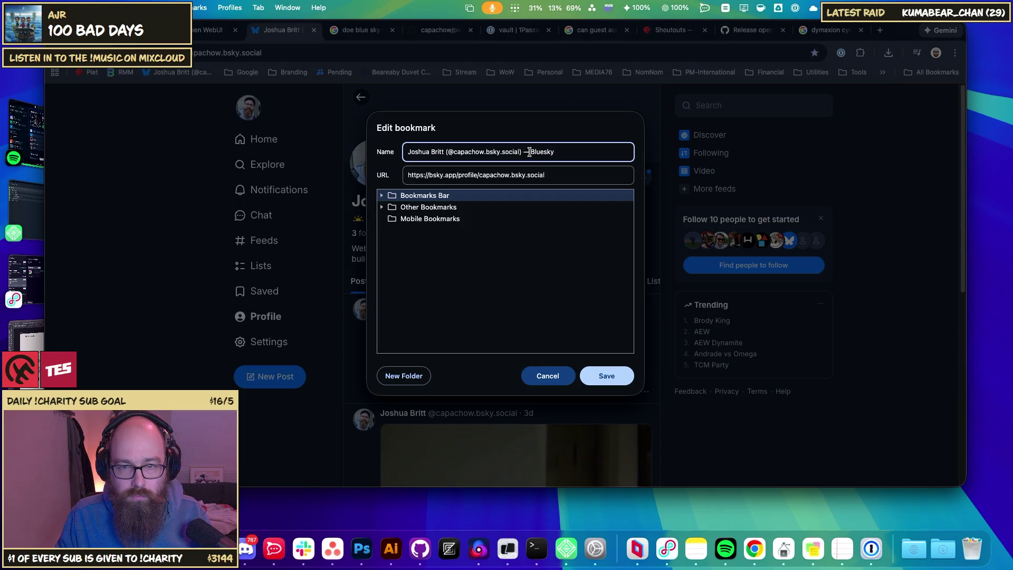
{"action": "left_click_drag", "start_coordinate": [530, 153], "coordinate": [404, 146]}
{"action": "key", "text": "BackSpace"}
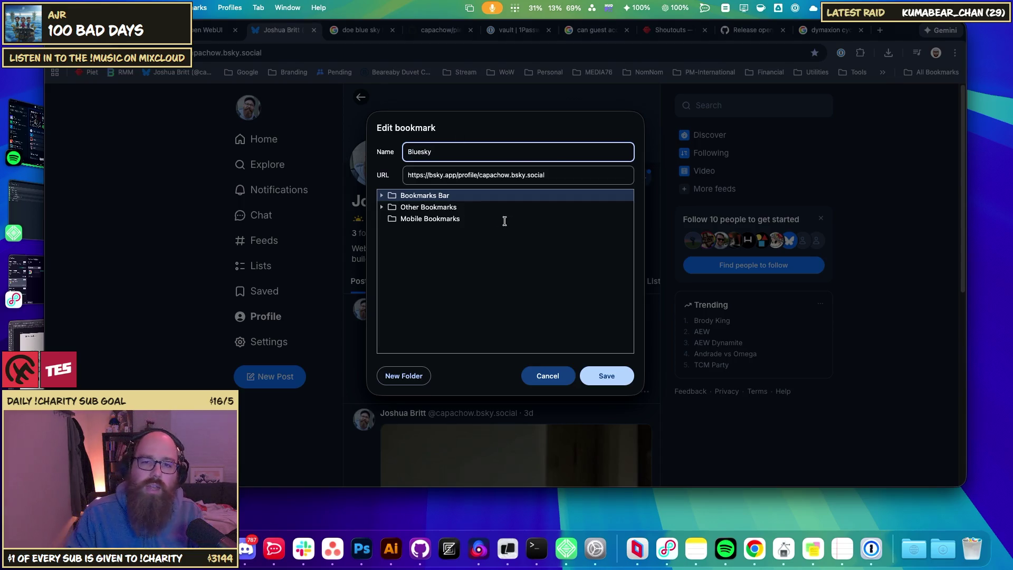
{"action": "left_click", "coordinate": [571, 175]}
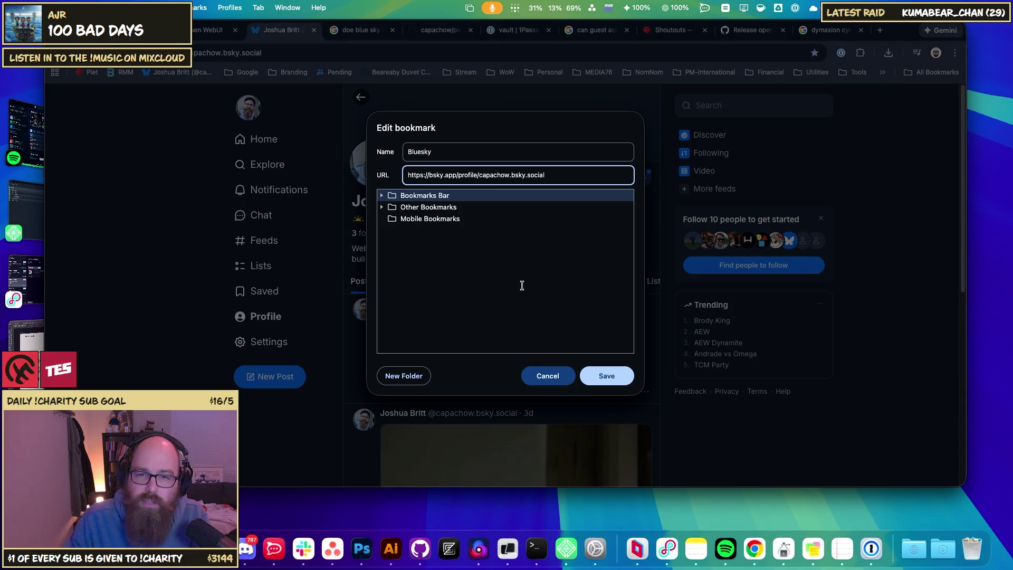
{"action": "left_click", "coordinate": [623, 375]}
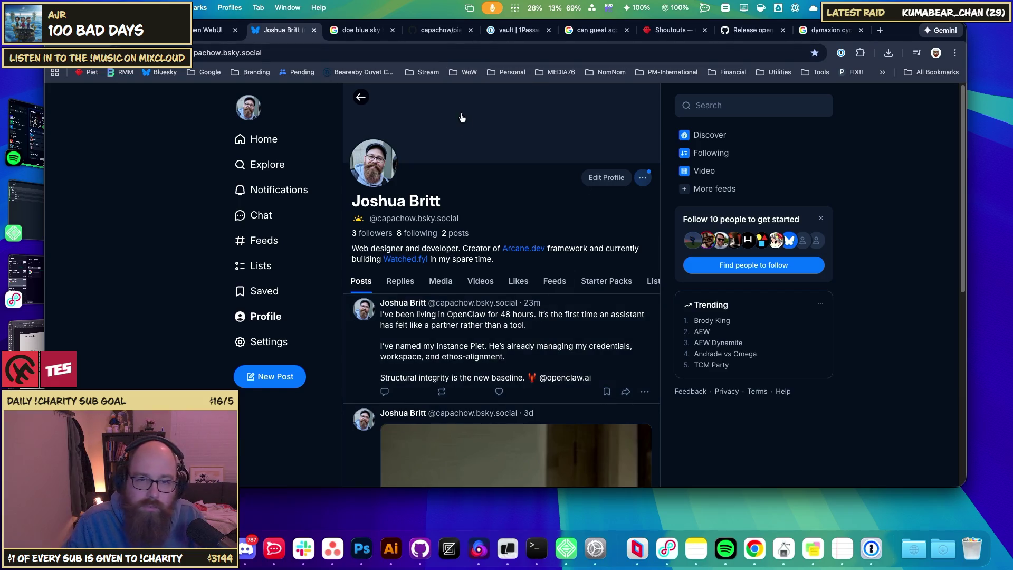
{"action": "left_click", "coordinate": [607, 180]}
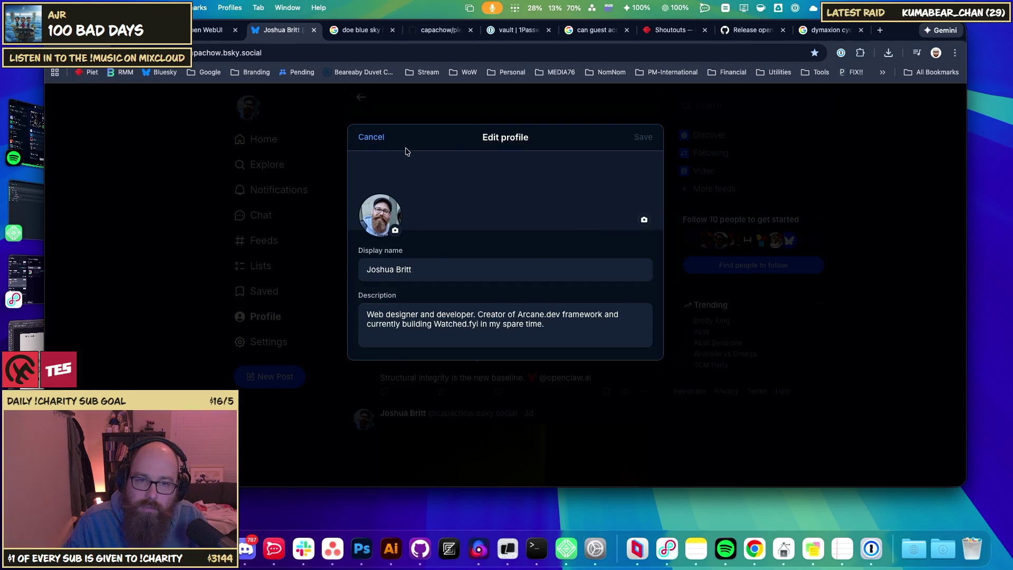
{"action": "left_click", "coordinate": [372, 138]}
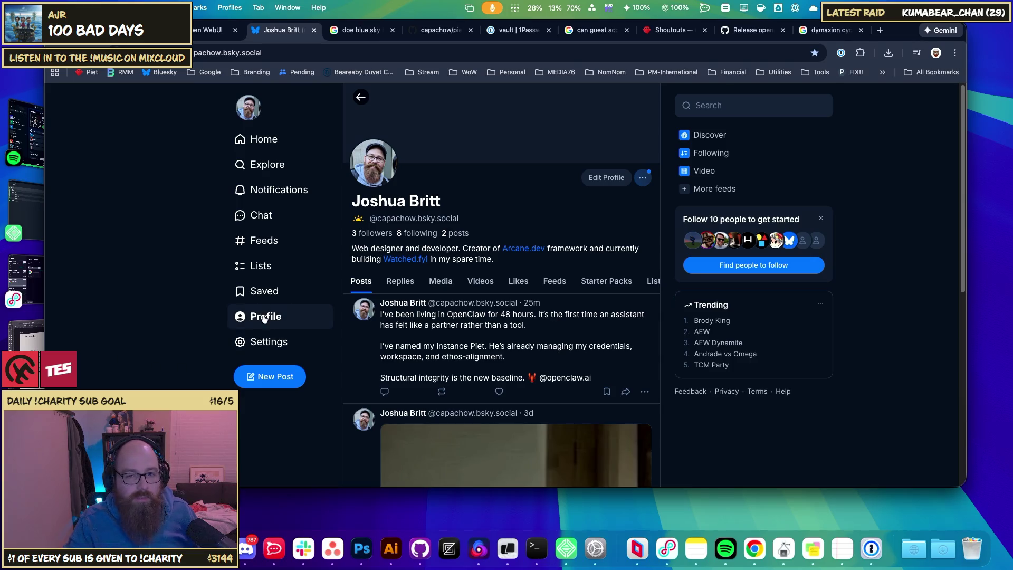
{"action": "scroll", "coordinate": [177, 353], "scroll_direction": "down", "scroll_amount": 5}
{"action": "scroll", "coordinate": [182, 351], "scroll_direction": "up", "scroll_amount": 5}
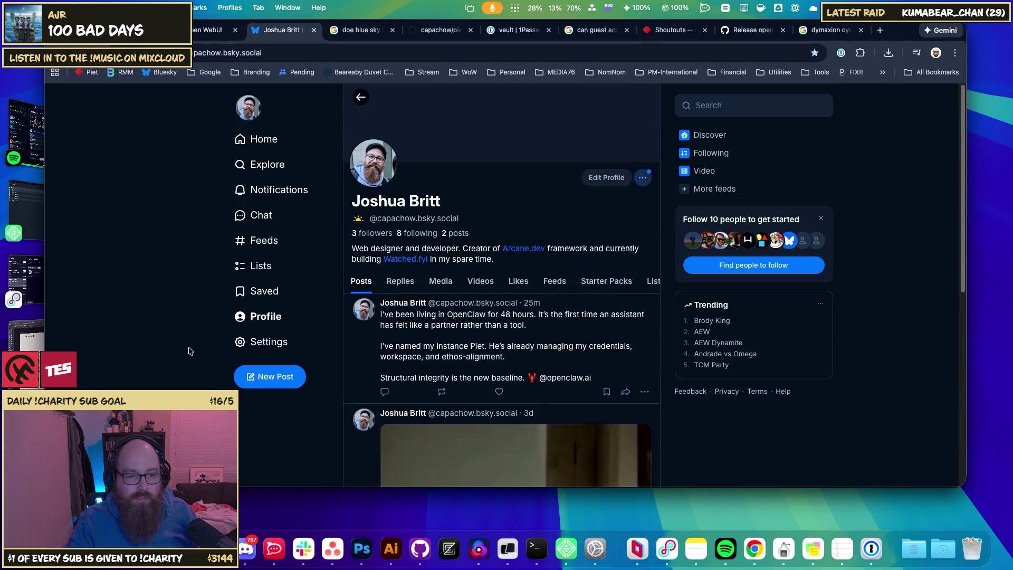